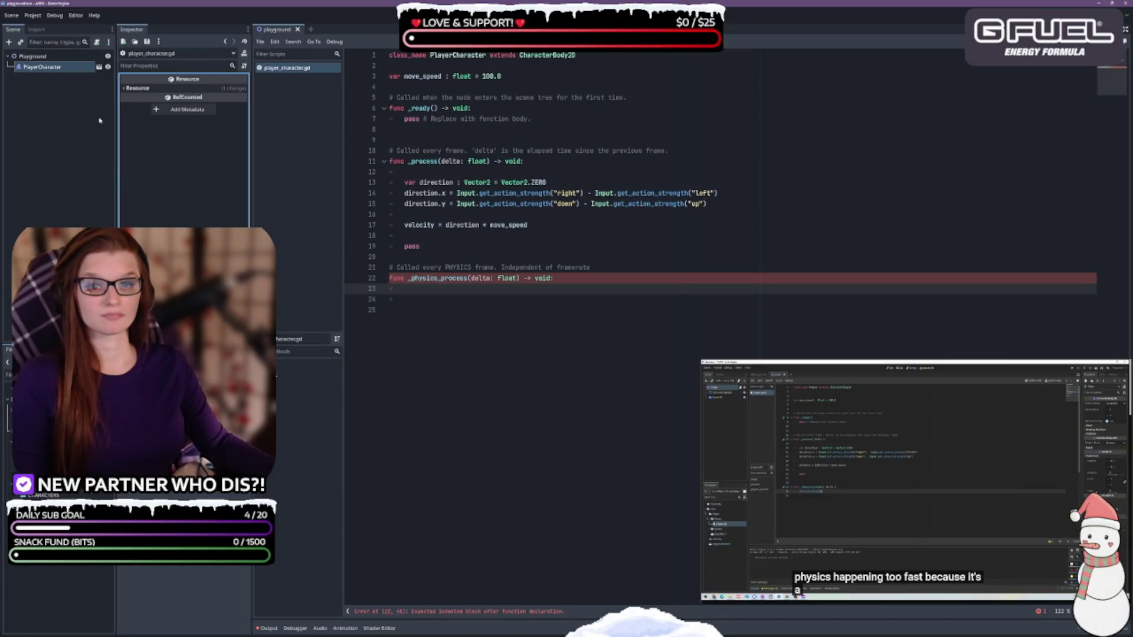
Step: Set the editor's Main Font to Montserrat-Regular from the FONTS folder
{"action": "left_click", "coordinate": [76, 15]}
{"action": "left_click", "coordinate": [81, 26]}
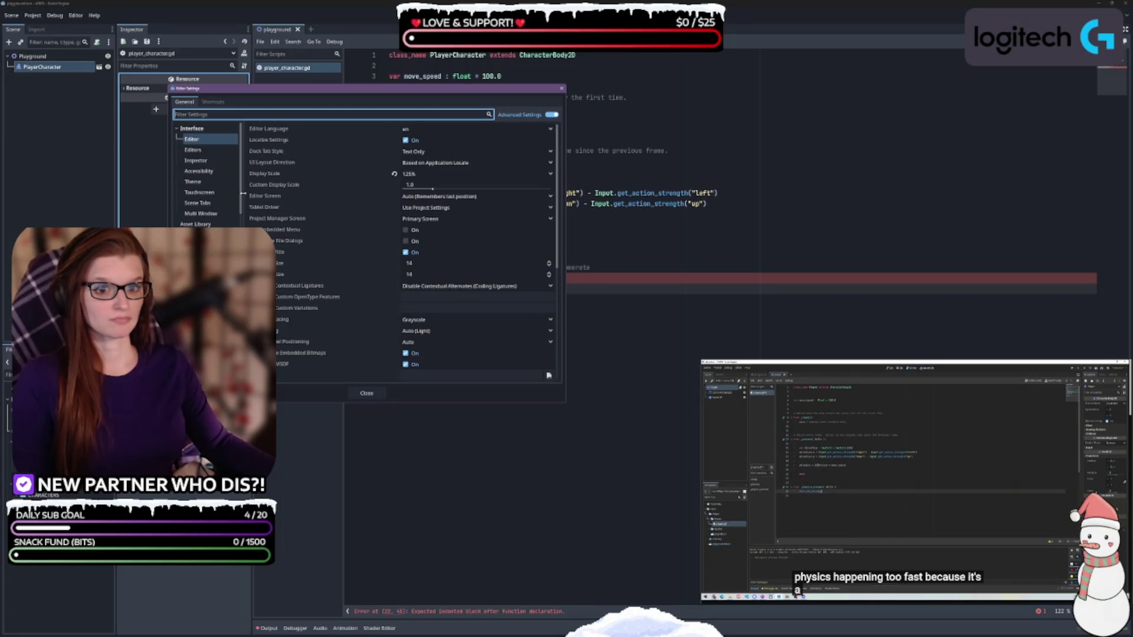
{"action": "scroll", "coordinate": [347, 263], "scroll_direction": "down", "scroll_amount": 3}
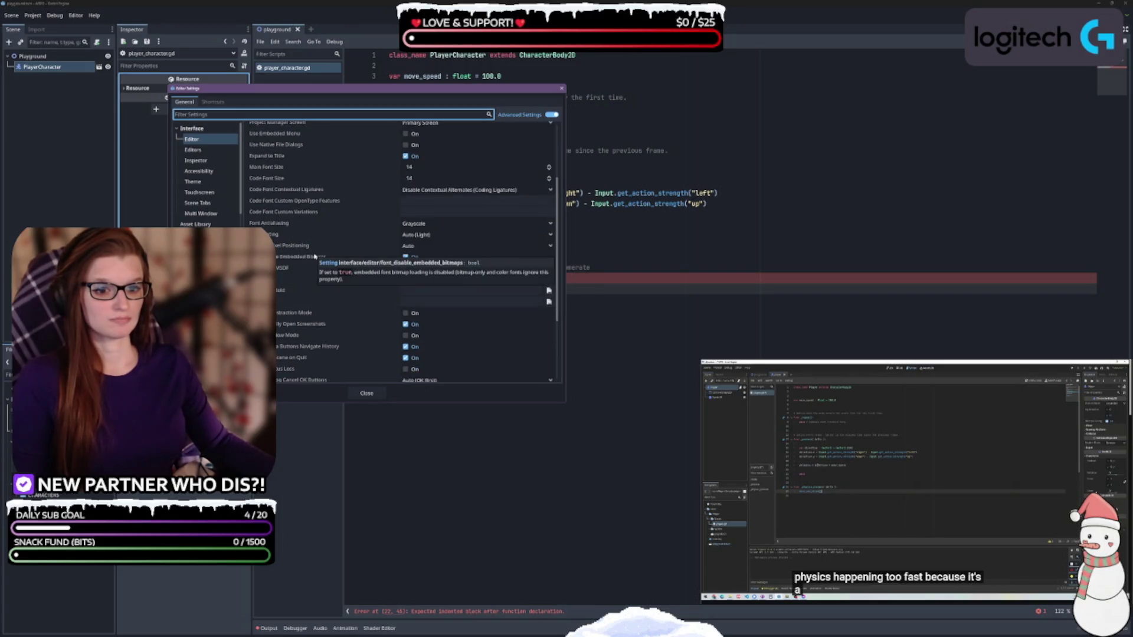
{"action": "left_click", "coordinate": [548, 279]}
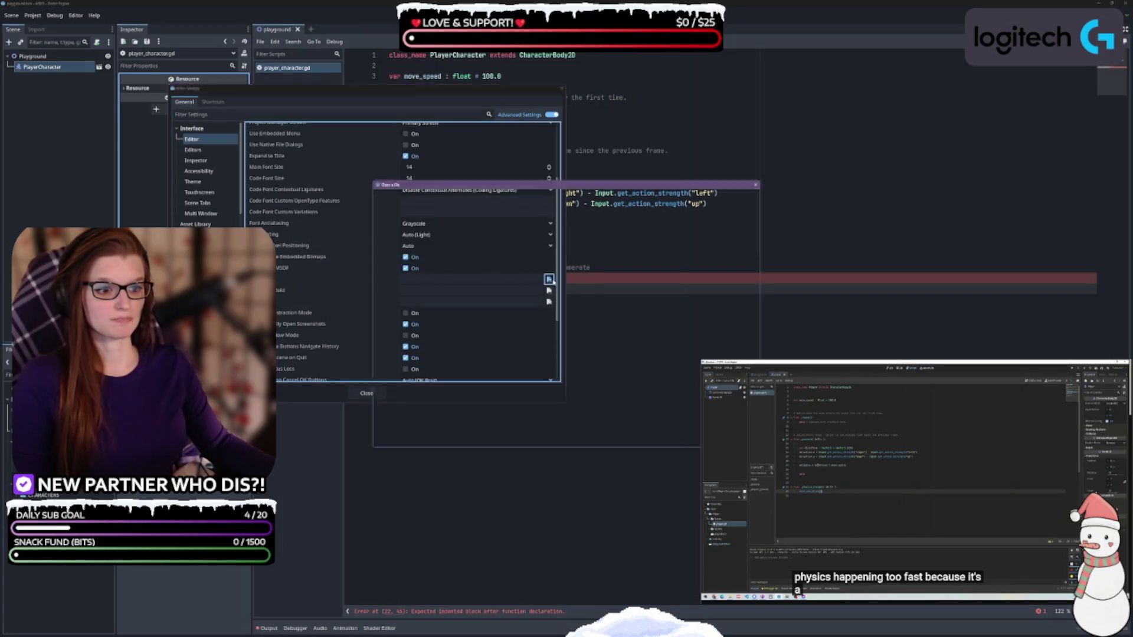
{"action": "double_click", "coordinate": [601, 242]}
{"action": "left_click", "coordinate": [459, 251]}
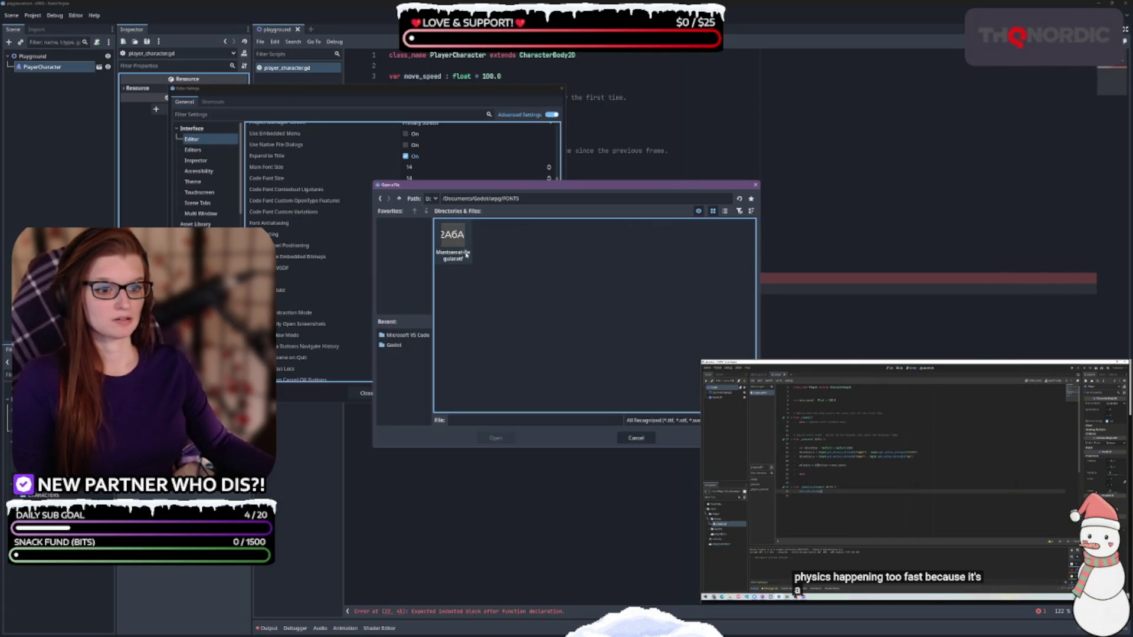
{"action": "double_click", "coordinate": [459, 251]}
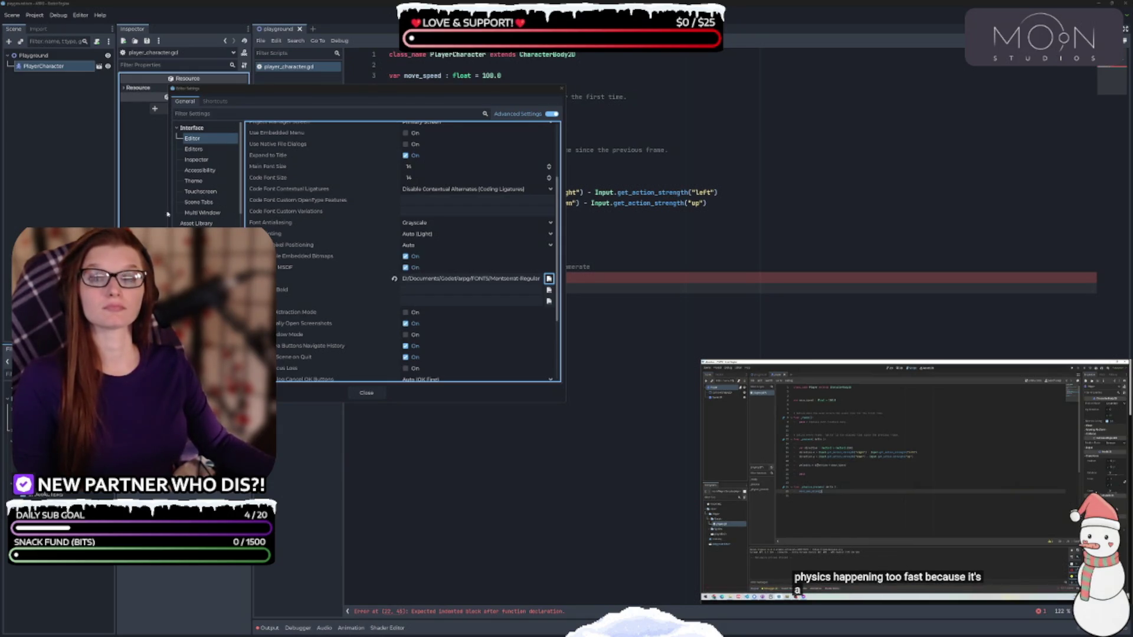
Step: Set Main Font Bold to Montserrat-ExtraBold
{"action": "left_click", "coordinate": [548, 290]}
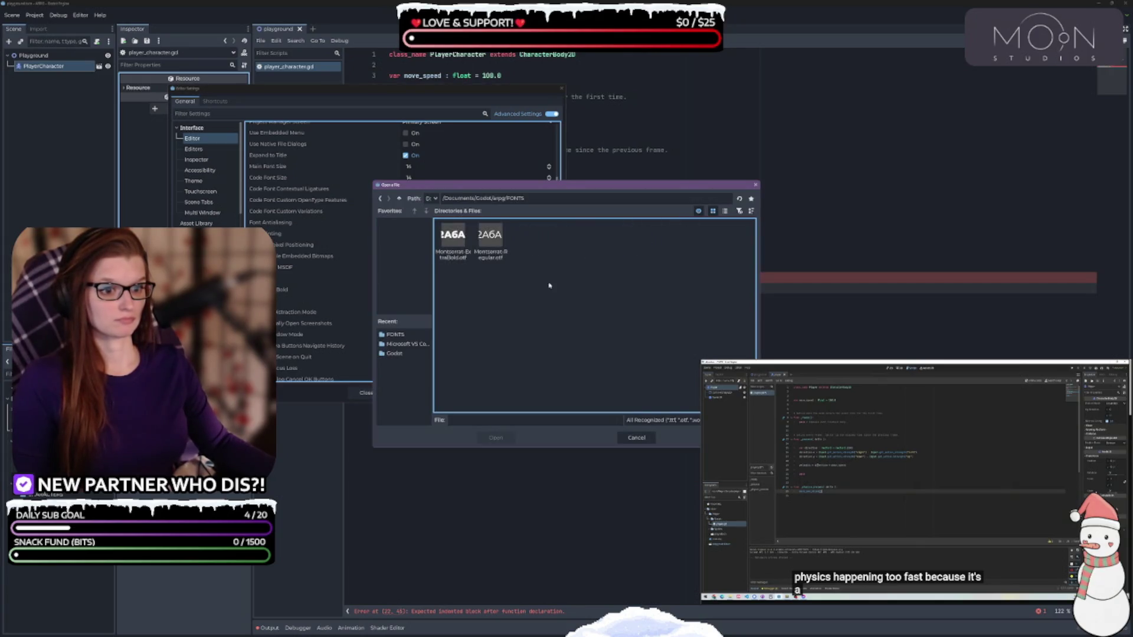
{"action": "double_click", "coordinate": [453, 247]}
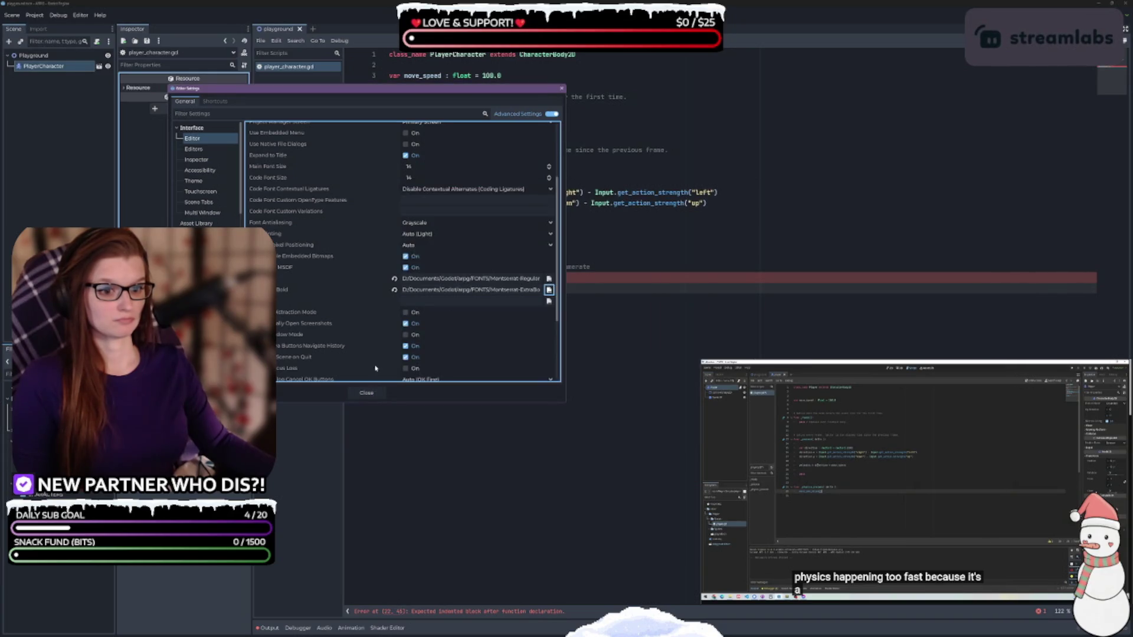
{"action": "left_click", "coordinate": [463, 302]}
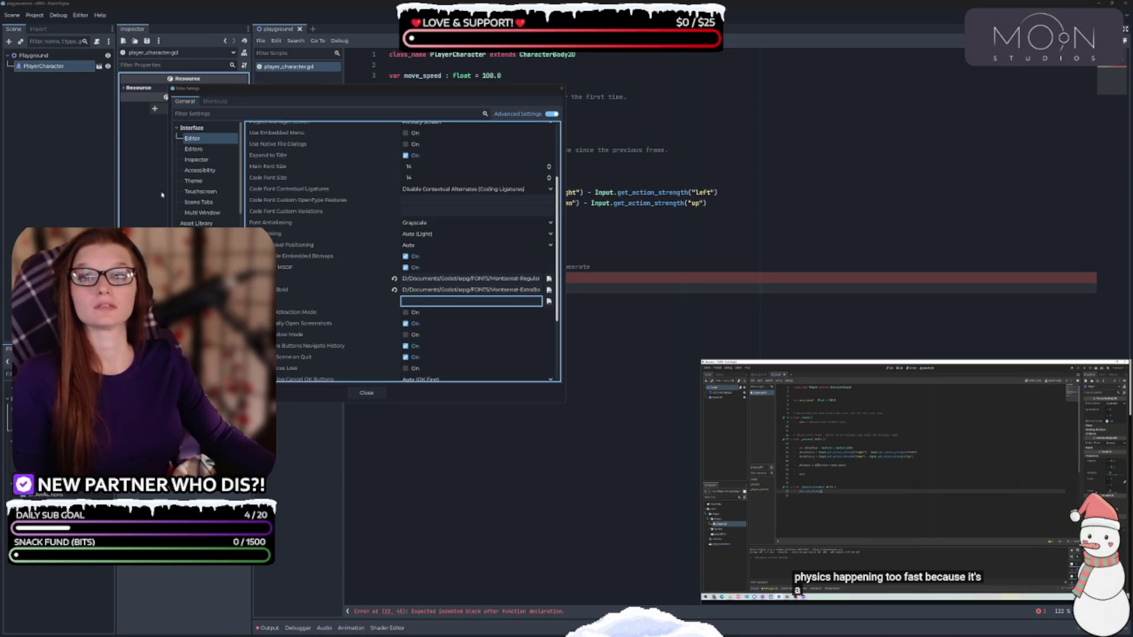
Step: Set the Code Font to MonoLisaMel-Regular from the FONTS folder
{"action": "left_click", "coordinate": [354, 242]}
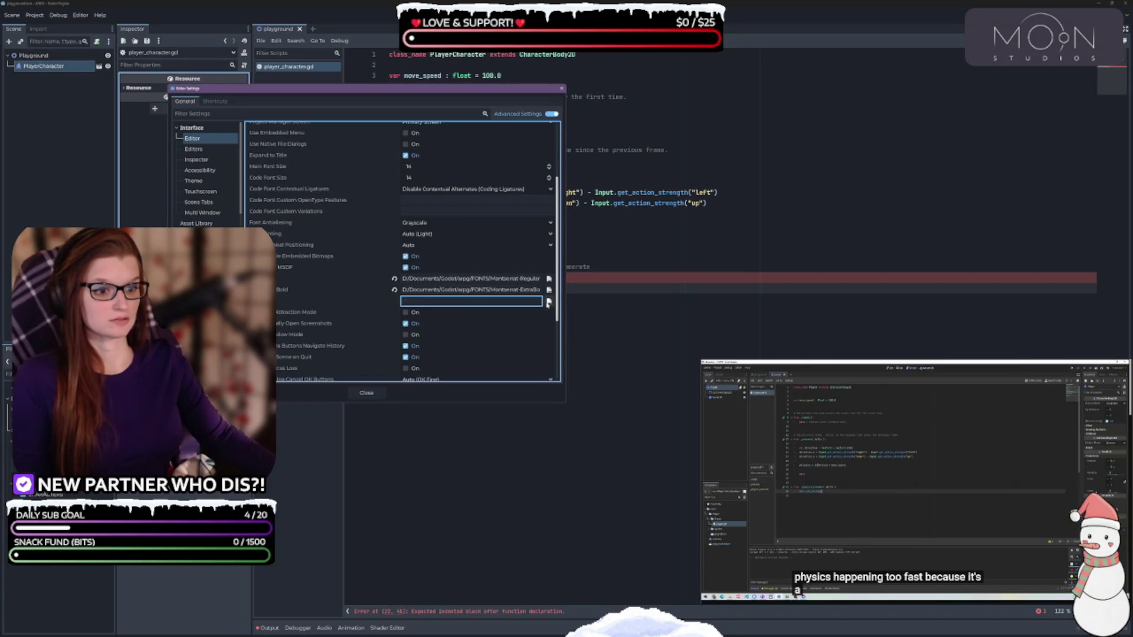
{"action": "left_click", "coordinate": [548, 302]}
{"action": "double_click", "coordinate": [599, 250]}
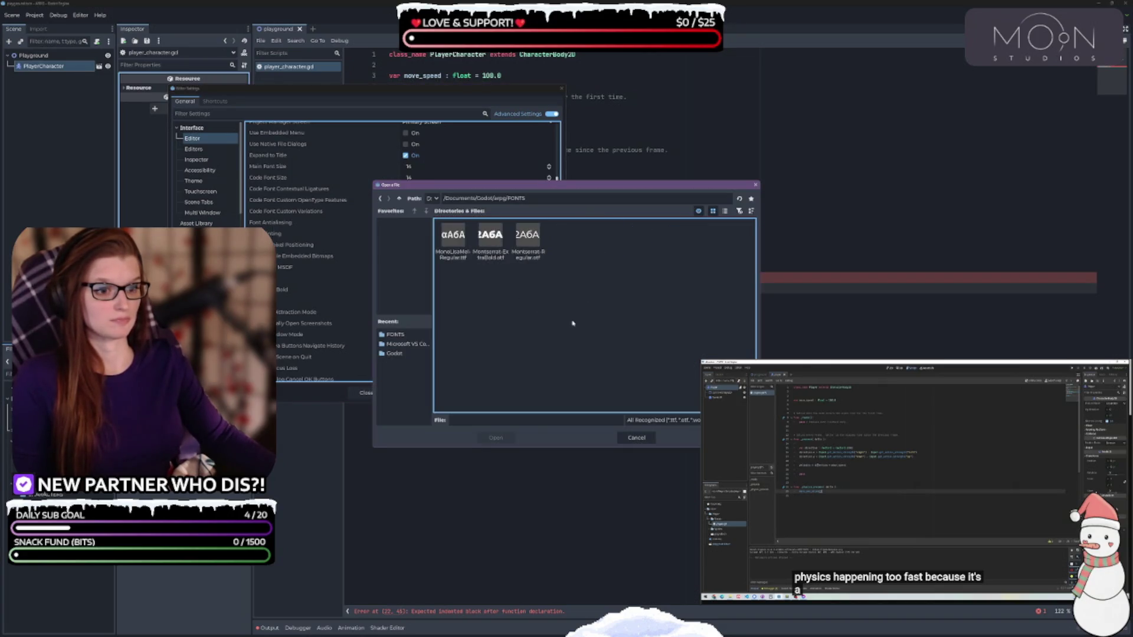
{"action": "double_click", "coordinate": [453, 239]}
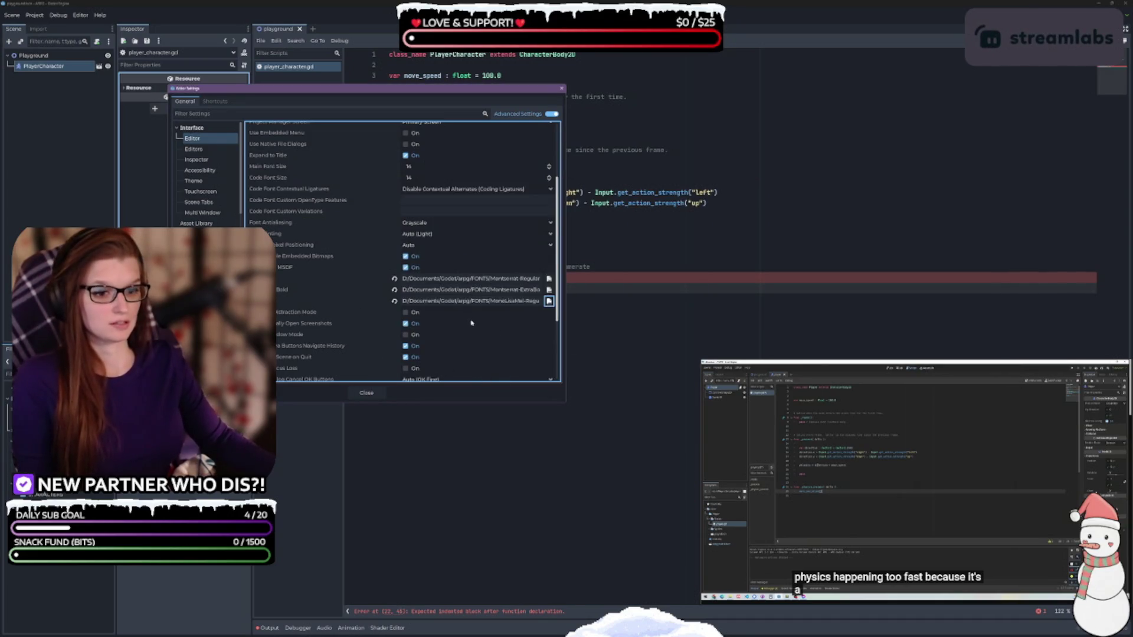
Step: Turn on Save on Focus Loss in the editor settings
{"action": "scroll", "coordinate": [361, 316], "scroll_direction": "down", "scroll_amount": 3}
{"action": "scroll", "coordinate": [333, 321], "scroll_direction": "down", "scroll_amount": 1}
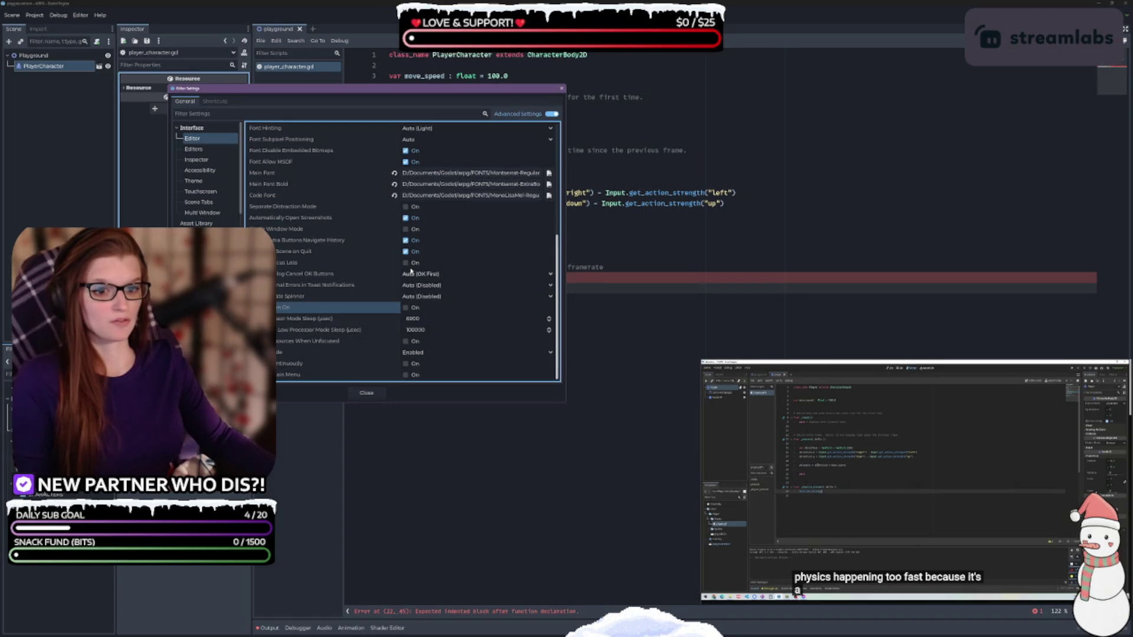
{"action": "left_click", "coordinate": [405, 263]}
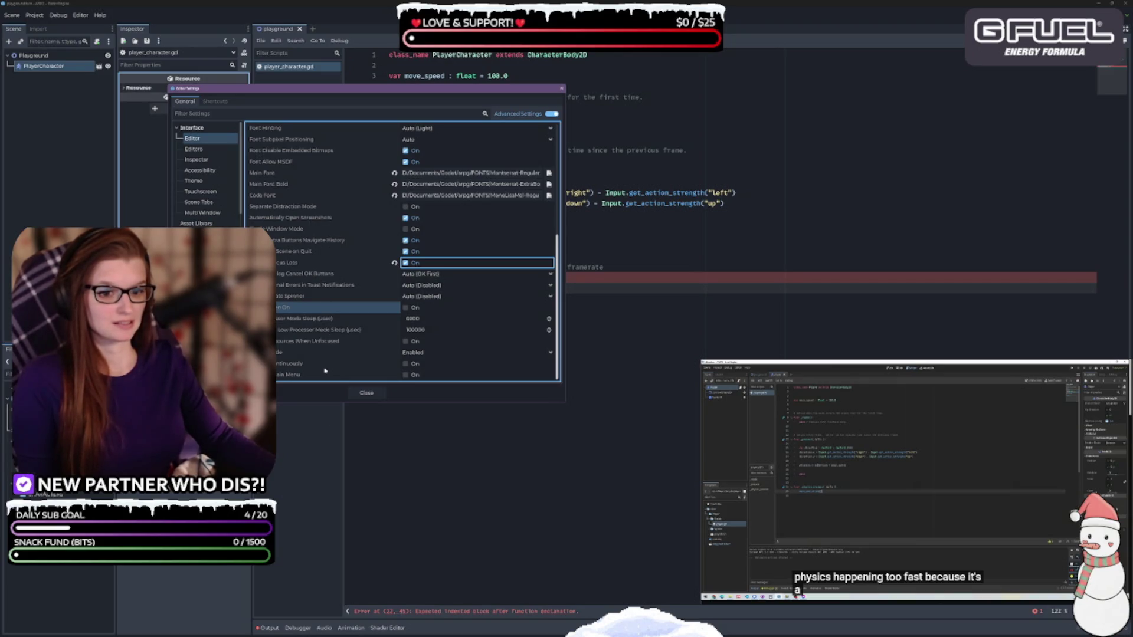
Step: Set Code Font Contextual Ligatures to Enabled
{"action": "scroll", "coordinate": [323, 360], "scroll_direction": "up", "scroll_amount": 5}
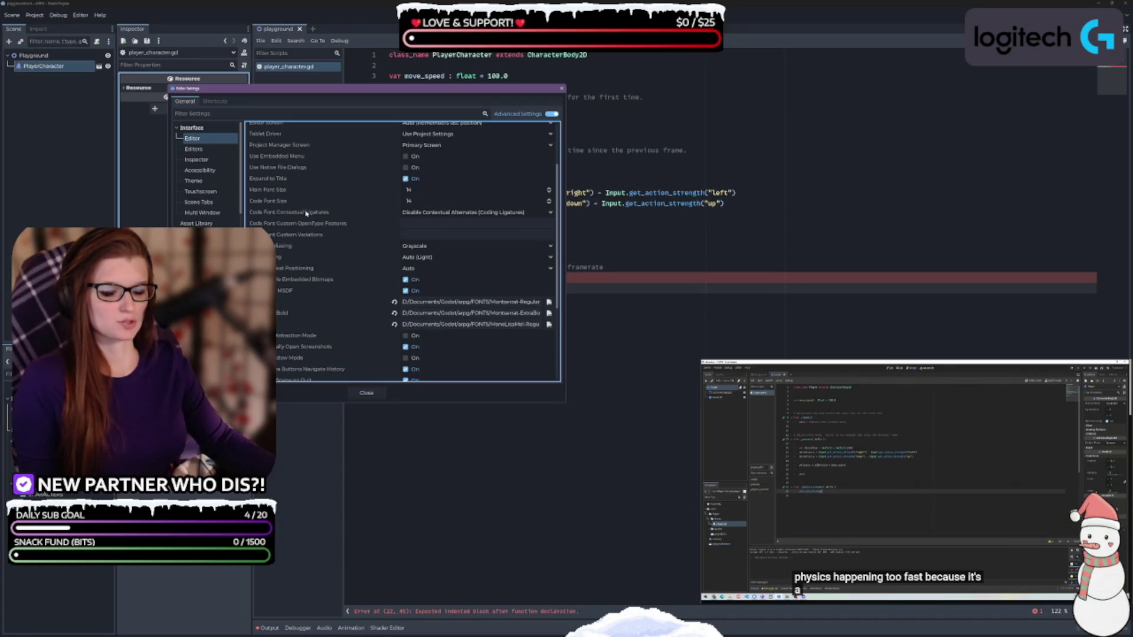
{"action": "mouse_move", "coordinate": [307, 213]}
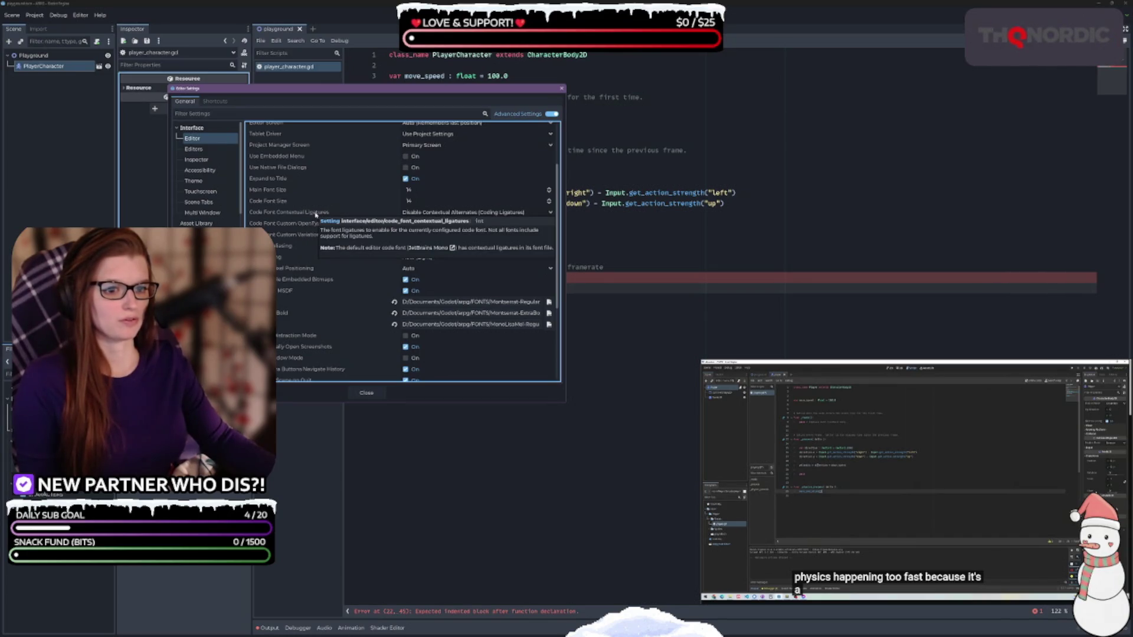
{"action": "left_click", "coordinate": [444, 213]}
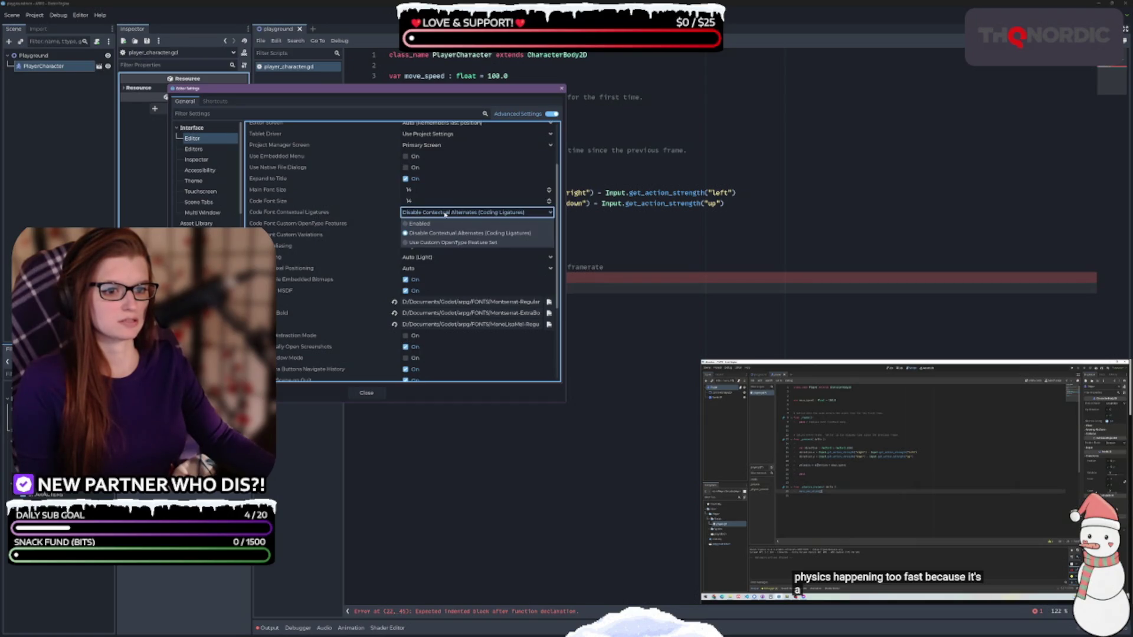
{"action": "left_click", "coordinate": [420, 223]}
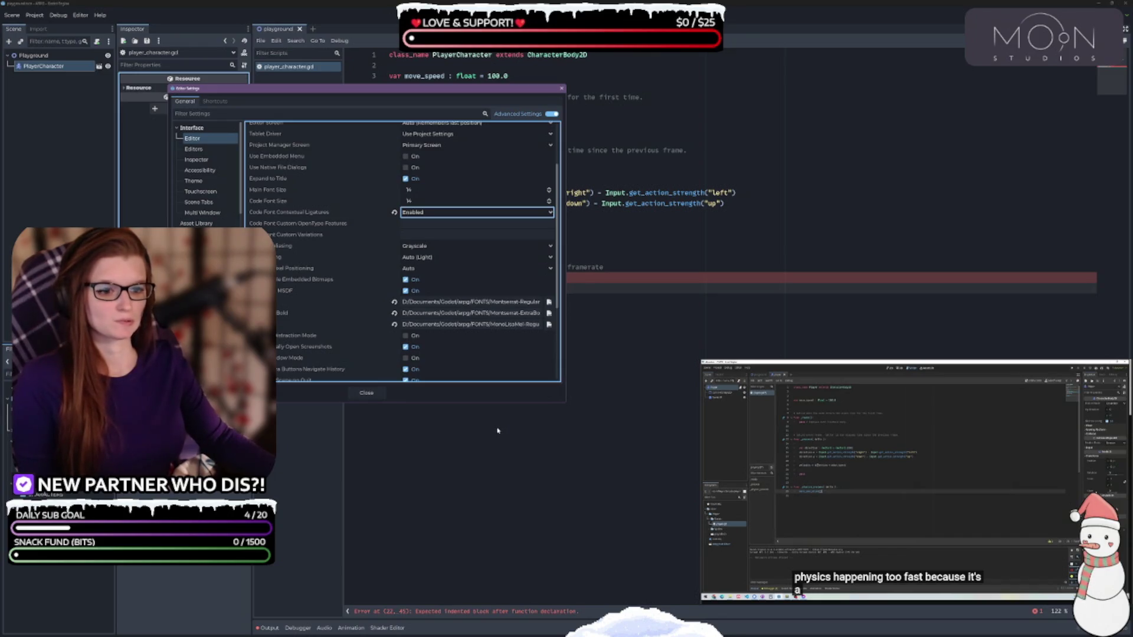
{"action": "scroll", "coordinate": [336, 288], "scroll_direction": "up", "scroll_amount": 3}
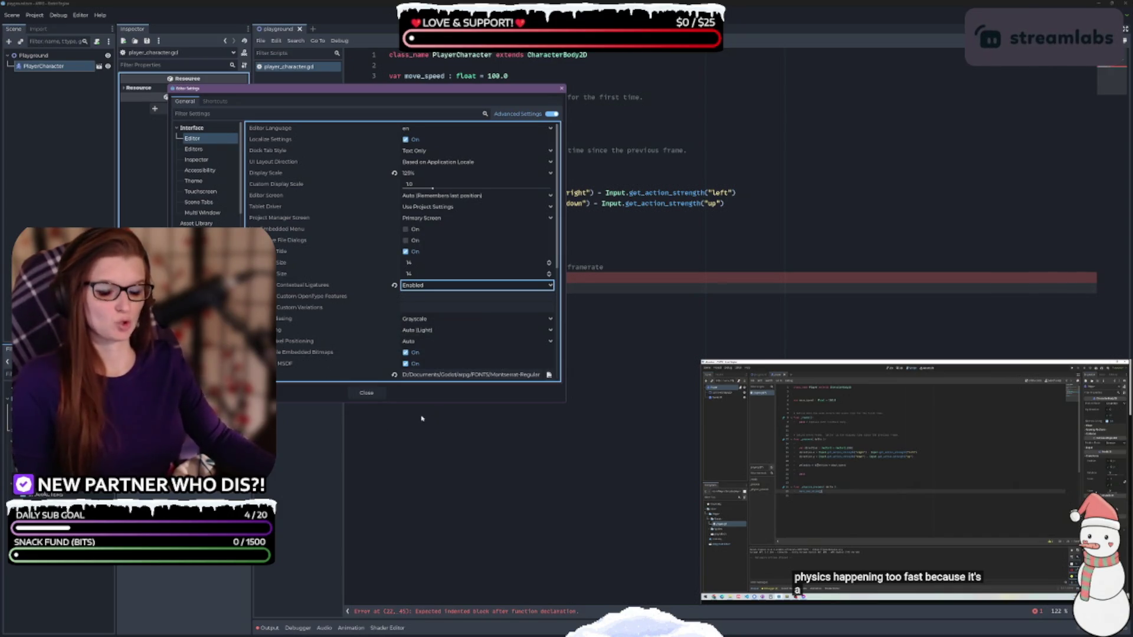
Step: Close the settings, zoom the script out, and add an indented line under _physics_process
{"action": "left_click", "coordinate": [365, 393]}
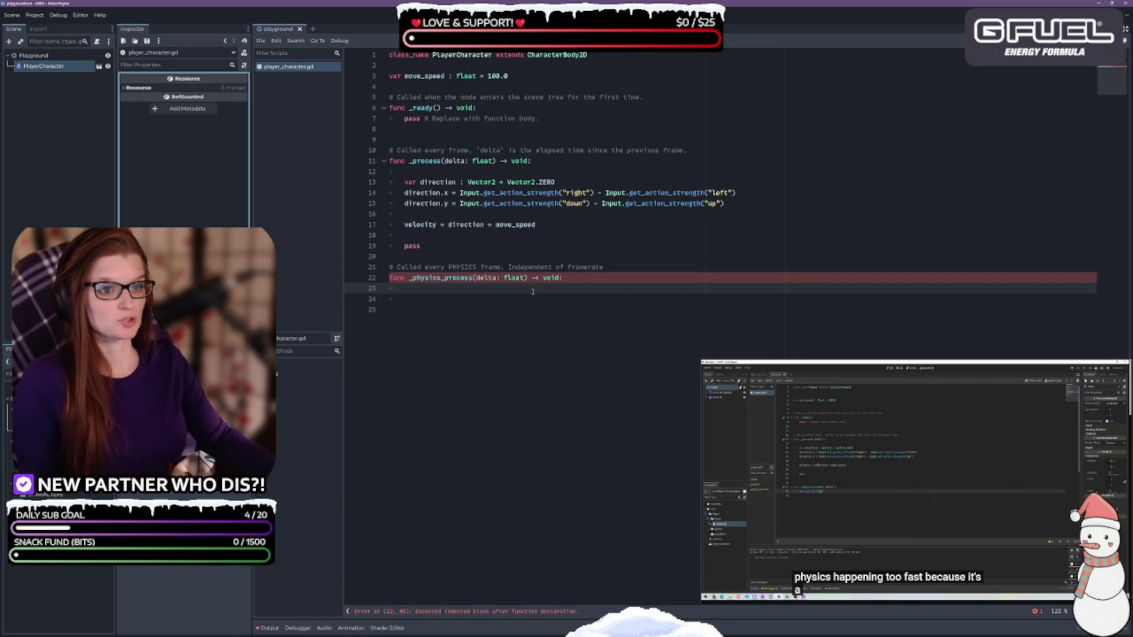
{"action": "left_click", "coordinate": [571, 277]}
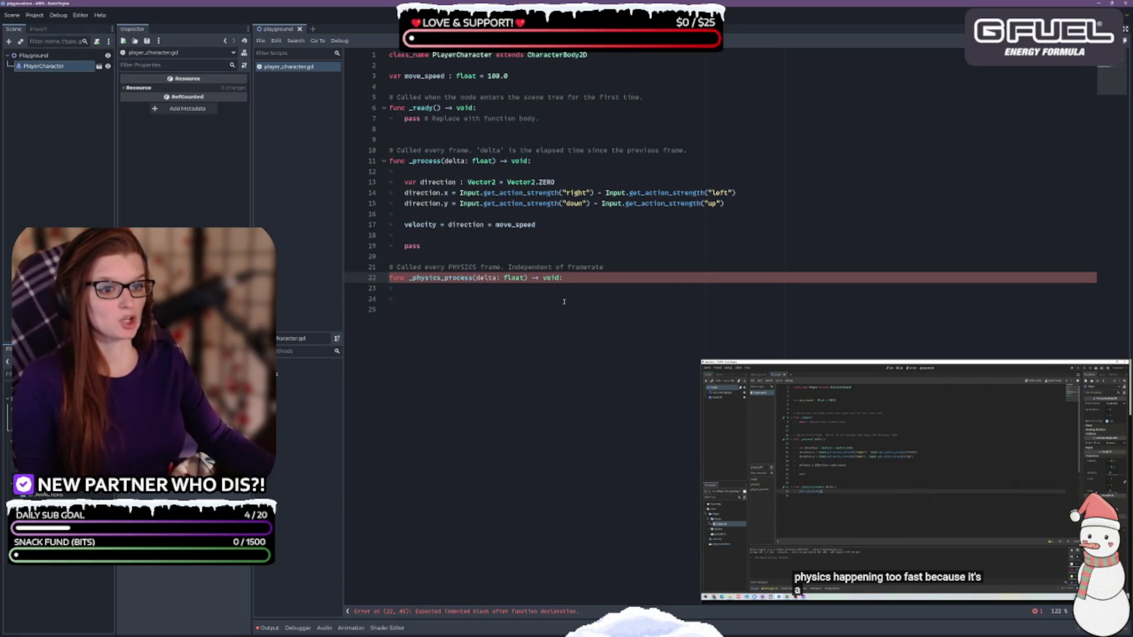
{"action": "key", "text": "ctrl+minus"}
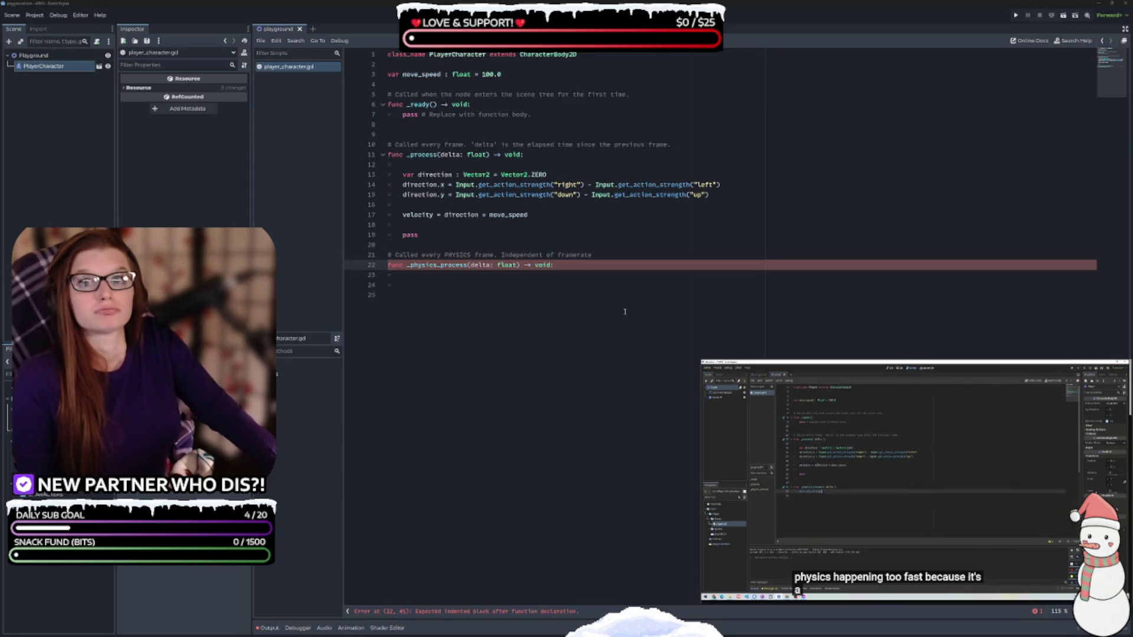
{"action": "left_click", "coordinate": [576, 267]}
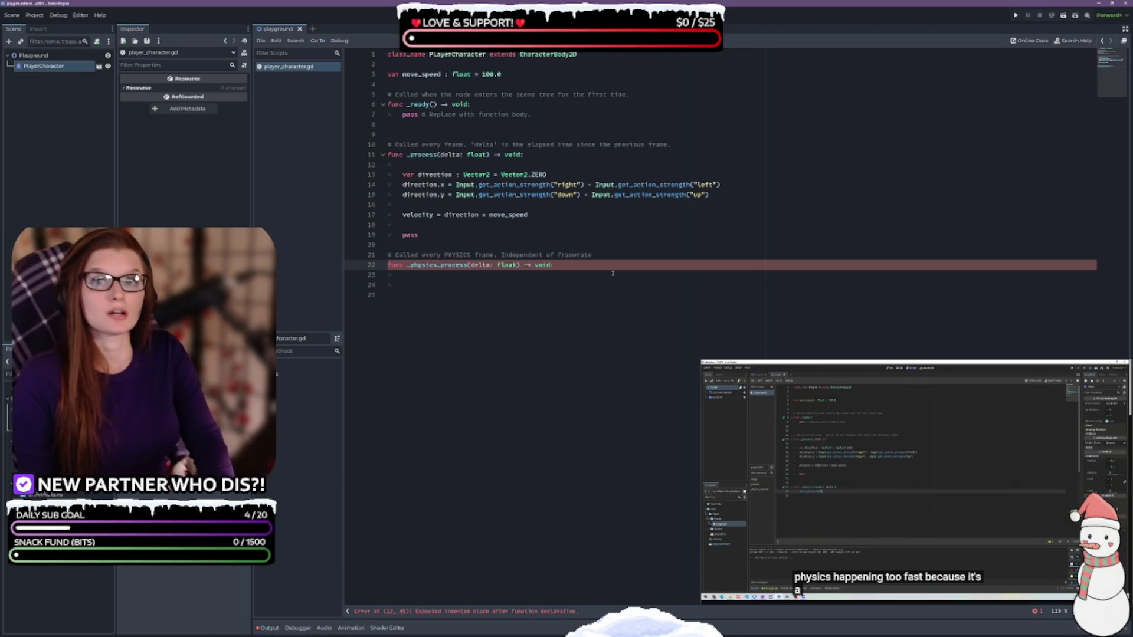
{"action": "key", "text": "Return"}
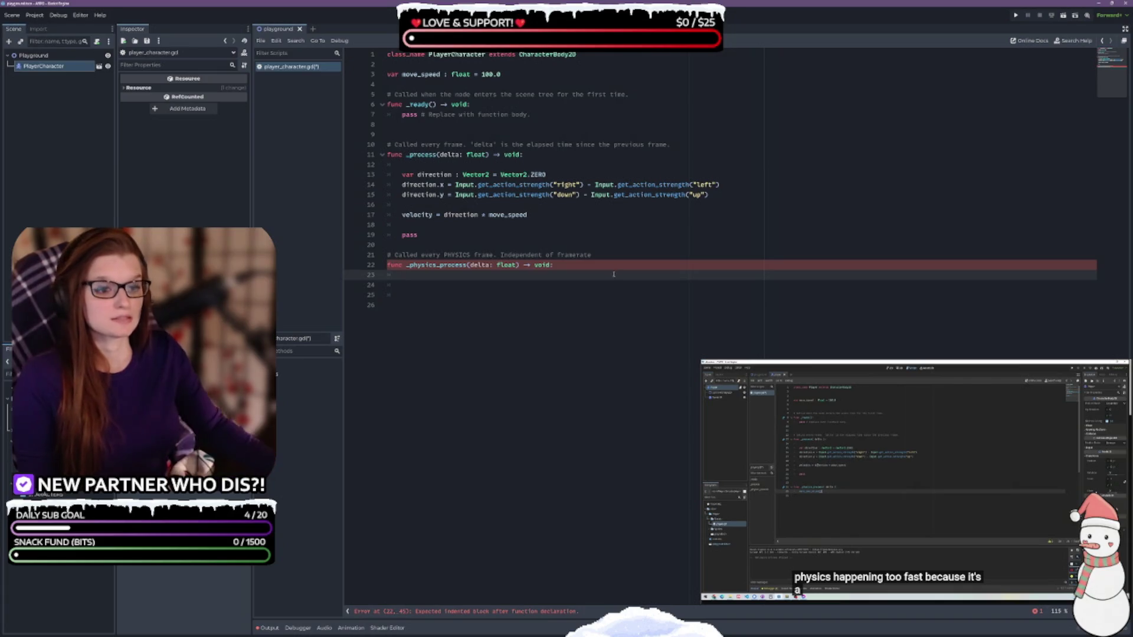
Step: End the physics-frame comment on line 21 with a period
{"action": "left_click", "coordinate": [608, 258]}
{"action": "type", "text": "."}
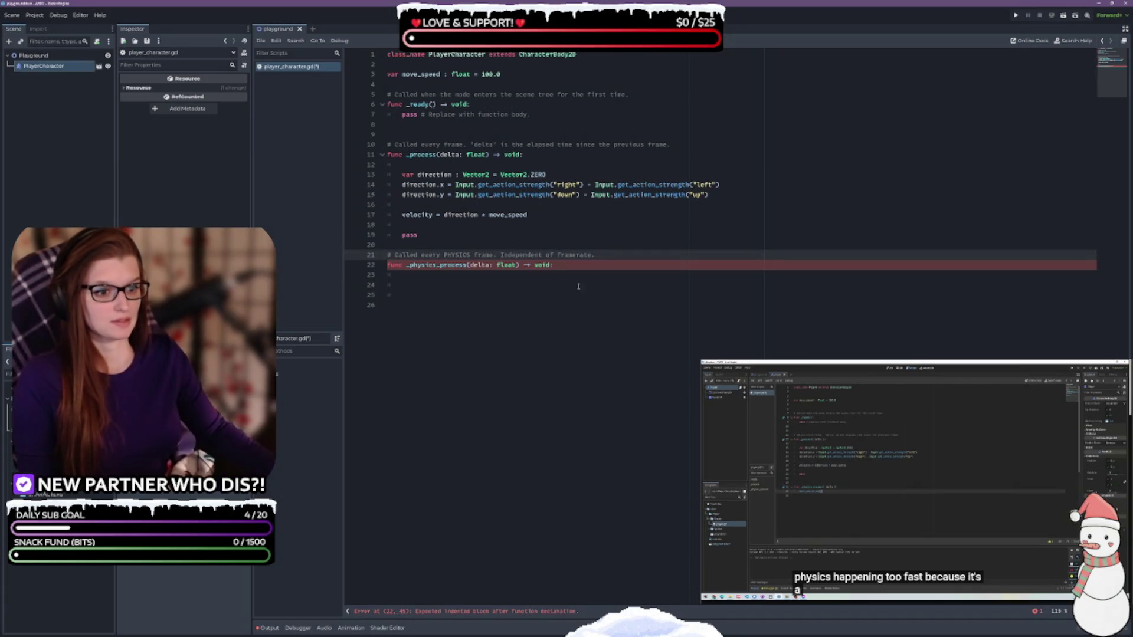
{"action": "left_click", "coordinate": [458, 280]}
{"action": "type", "text": "move"}
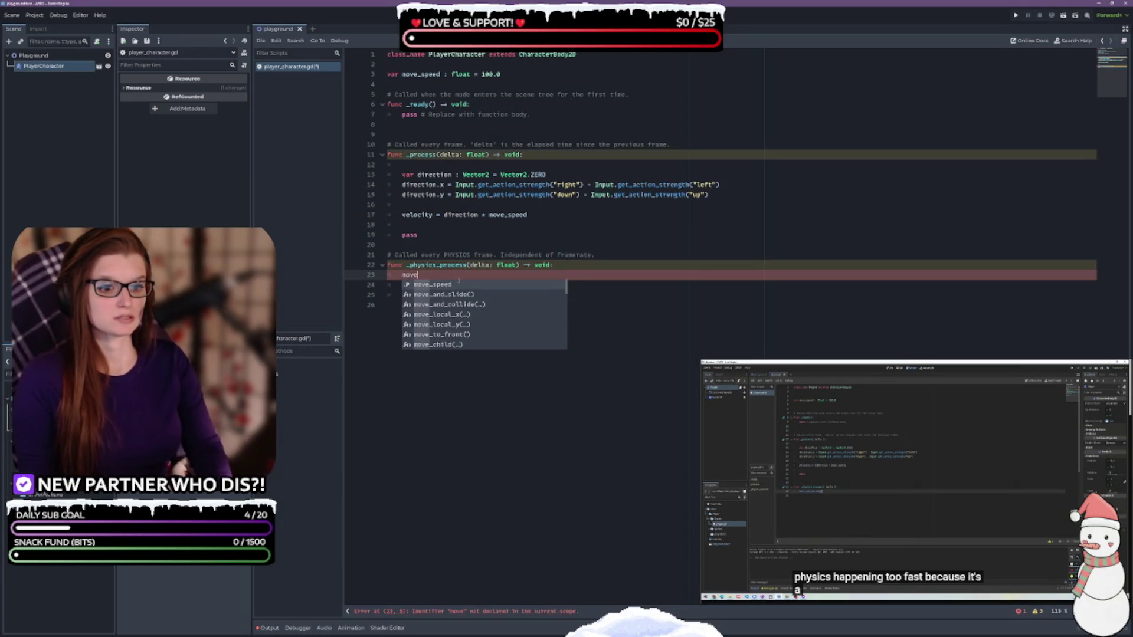
Step: Autocomplete 'move' into move_and_slide() as the _physics_process body
{"action": "key", "text": "Down"}
{"action": "key", "text": "Return"}
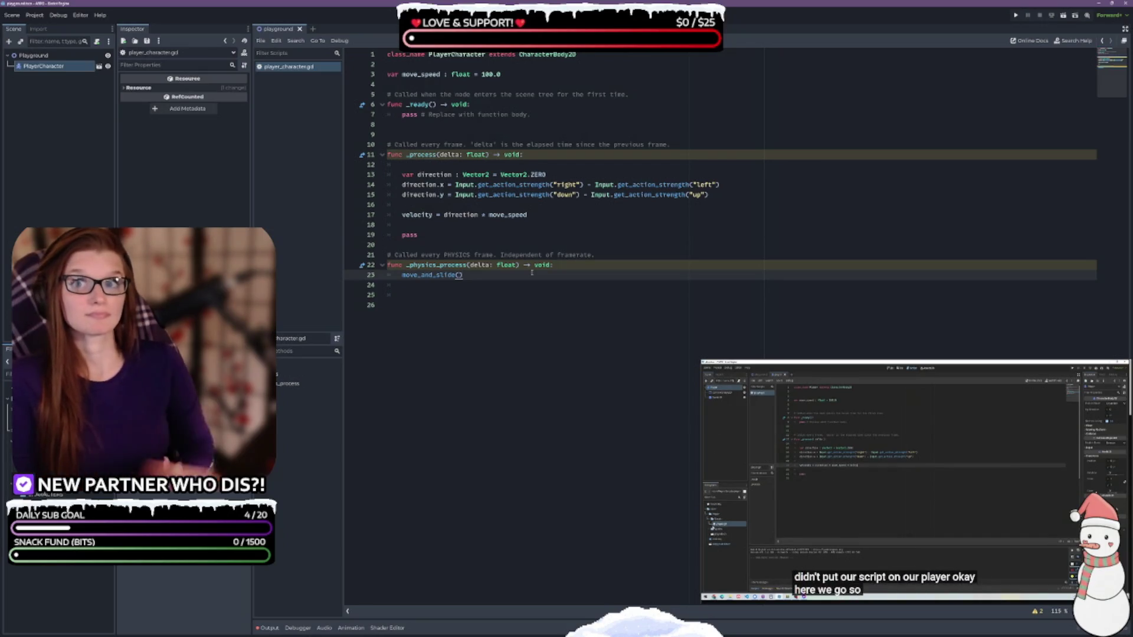
{"action": "left_click", "coordinate": [525, 310]}
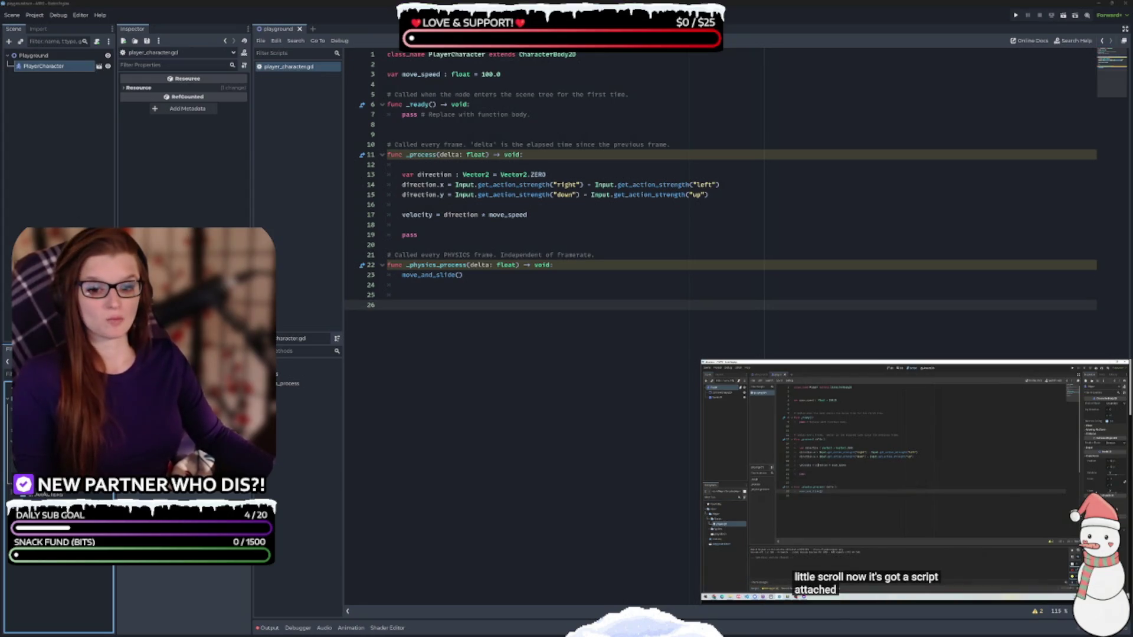
Step: Attach player_character.gd to PlayerCharacter, save the playground scene, and return to the 2D view
{"action": "mouse_move", "coordinate": [224, 436]}
{"action": "left_mouse_down"}
{"action": "mouse_move", "coordinate": [100, 206]}
{"action": "mouse_move", "coordinate": [88, 83]}
{"action": "mouse_move", "coordinate": [49, 68]}
{"action": "left_mouse_up"}
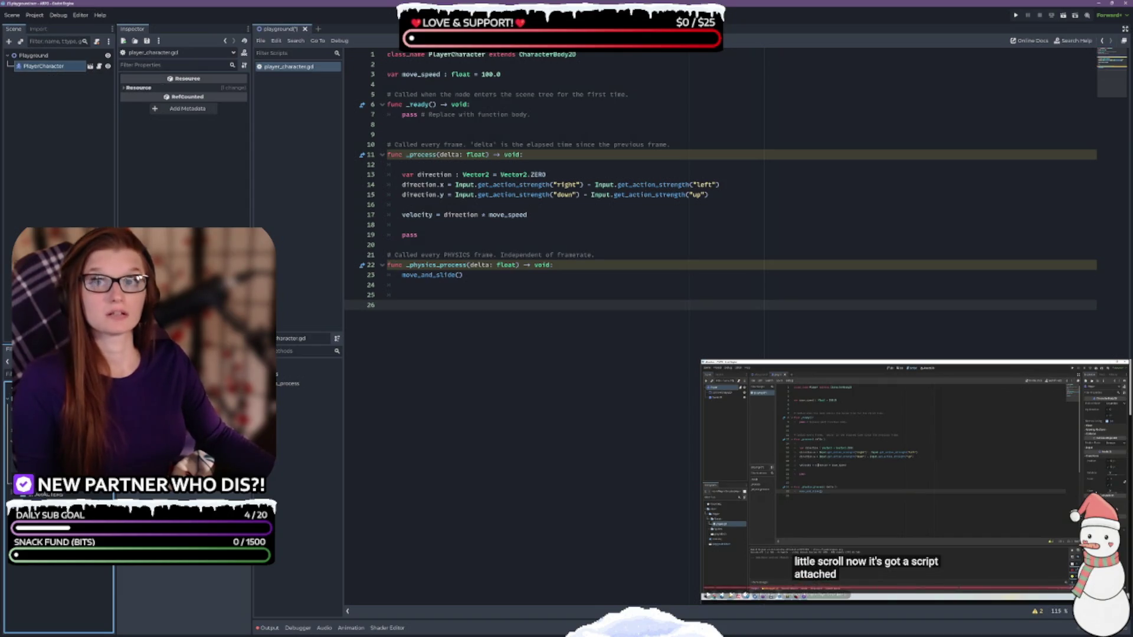
{"action": "key", "text": "ctrl+s"}
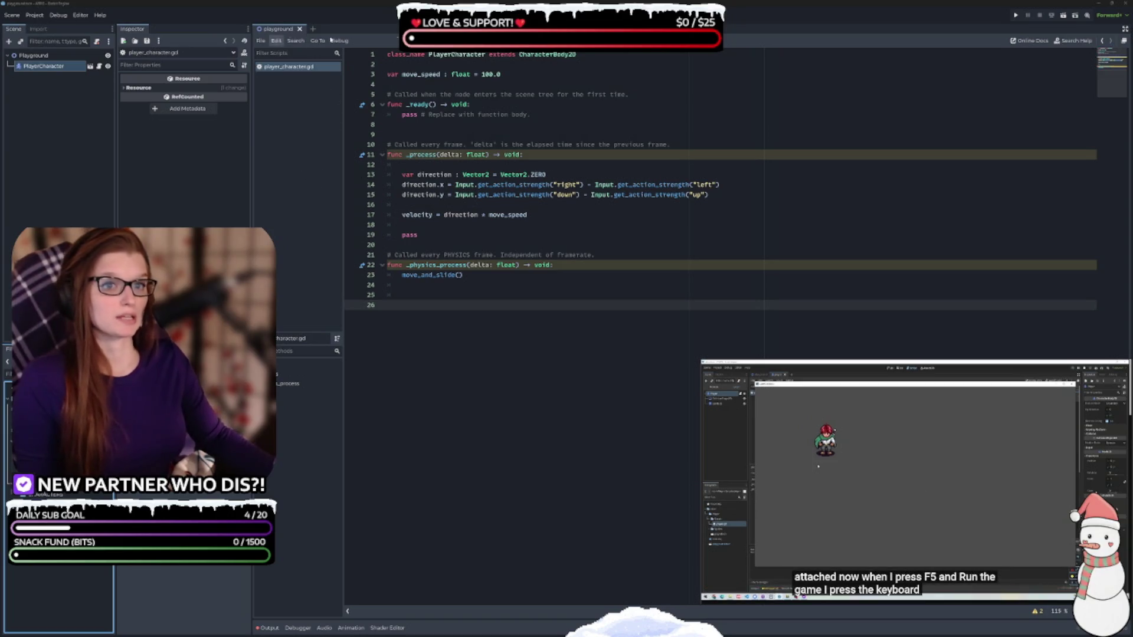
{"action": "key", "text": "ctrl+F1"}
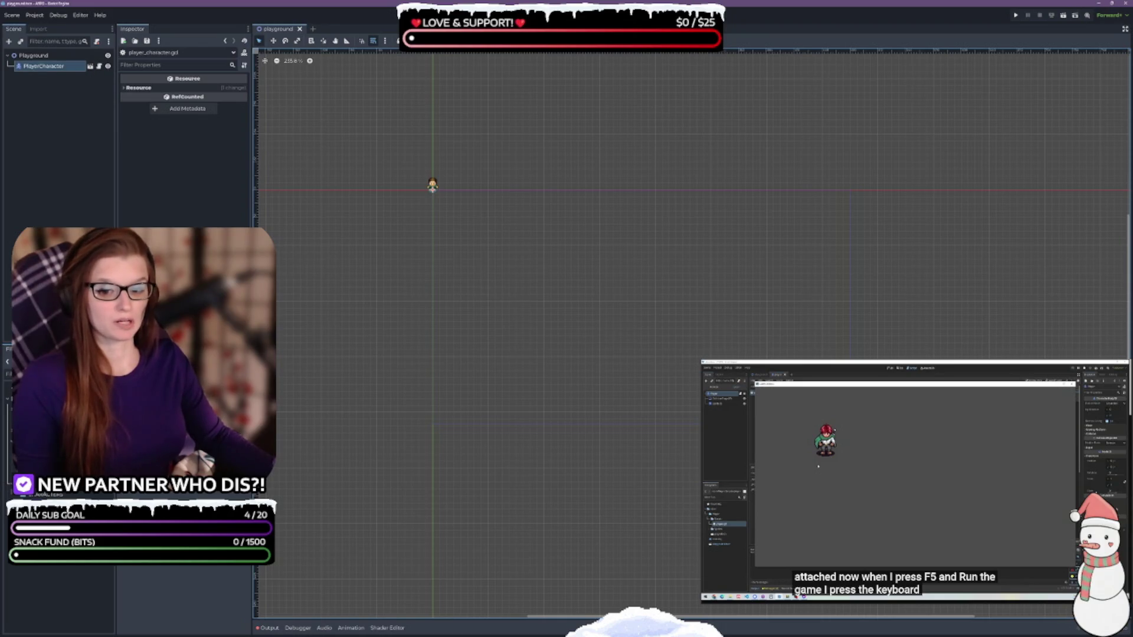
Step: Drag player_character.gd onto the PlayerCharacter root in the player character scene
{"action": "left_click", "coordinate": [90, 66]}
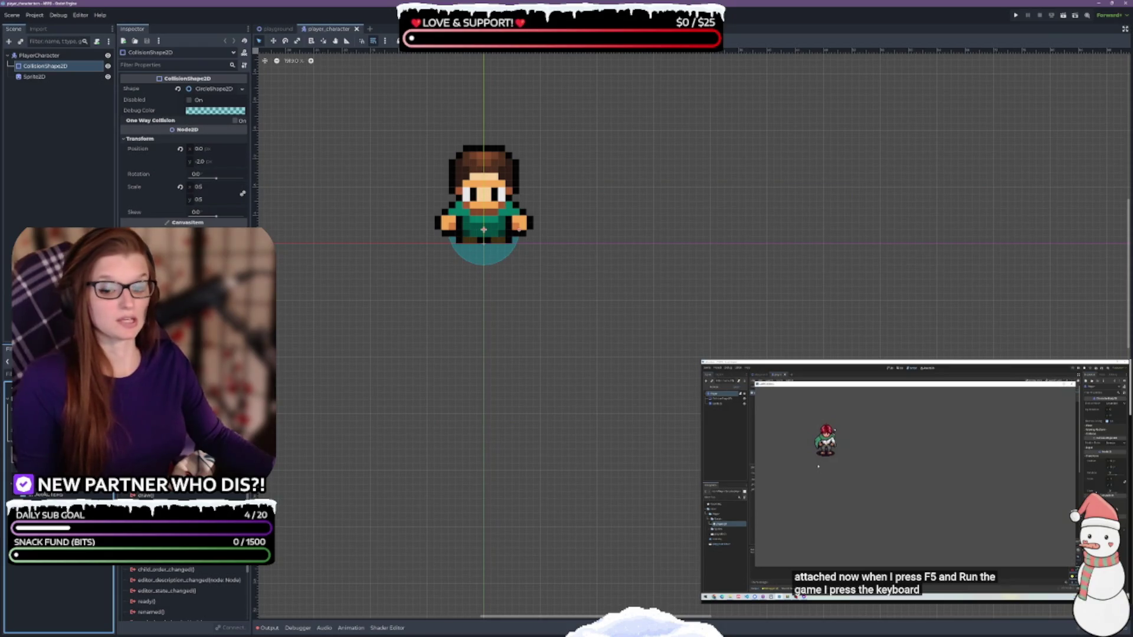
{"action": "mouse_move", "coordinate": [59, 413]}
{"action": "left_mouse_down"}
{"action": "mouse_move", "coordinate": [94, 108]}
{"action": "mouse_move", "coordinate": [47, 57]}
{"action": "left_mouse_up"}
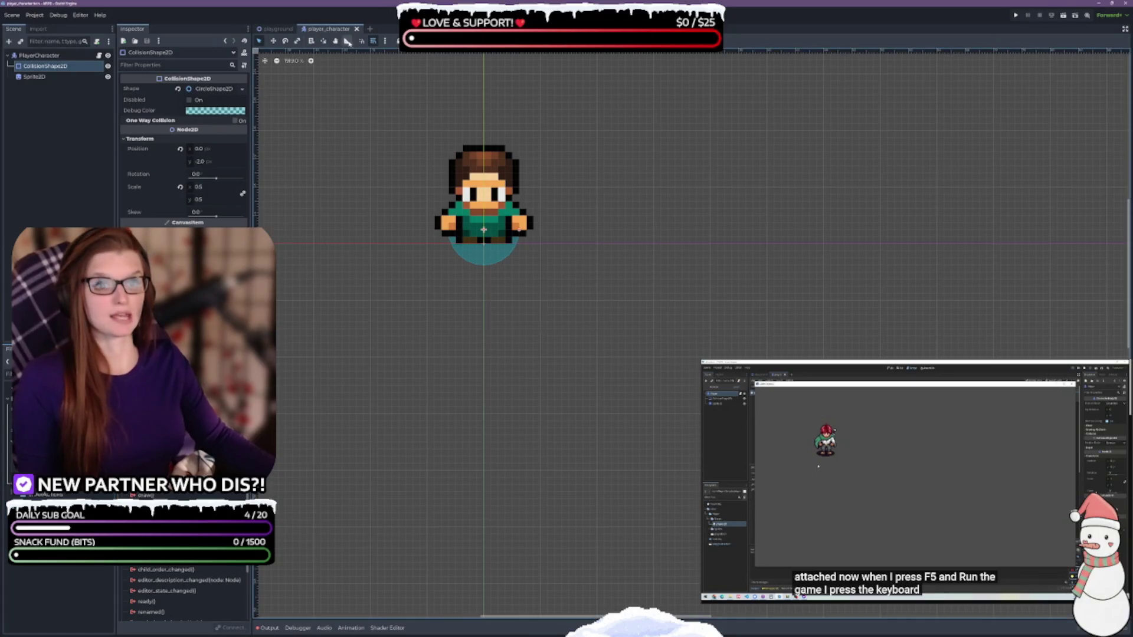
{"action": "left_click", "coordinate": [276, 28]}
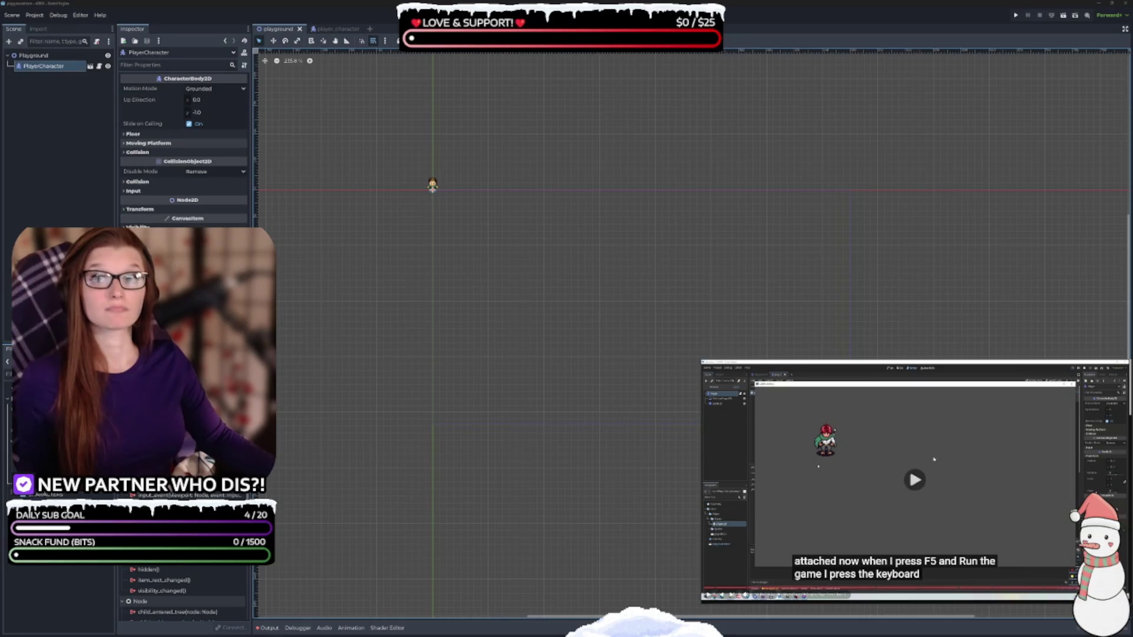
Step: Run the Playground scene, then stop the game
{"action": "left_click", "coordinate": [328, 29]}
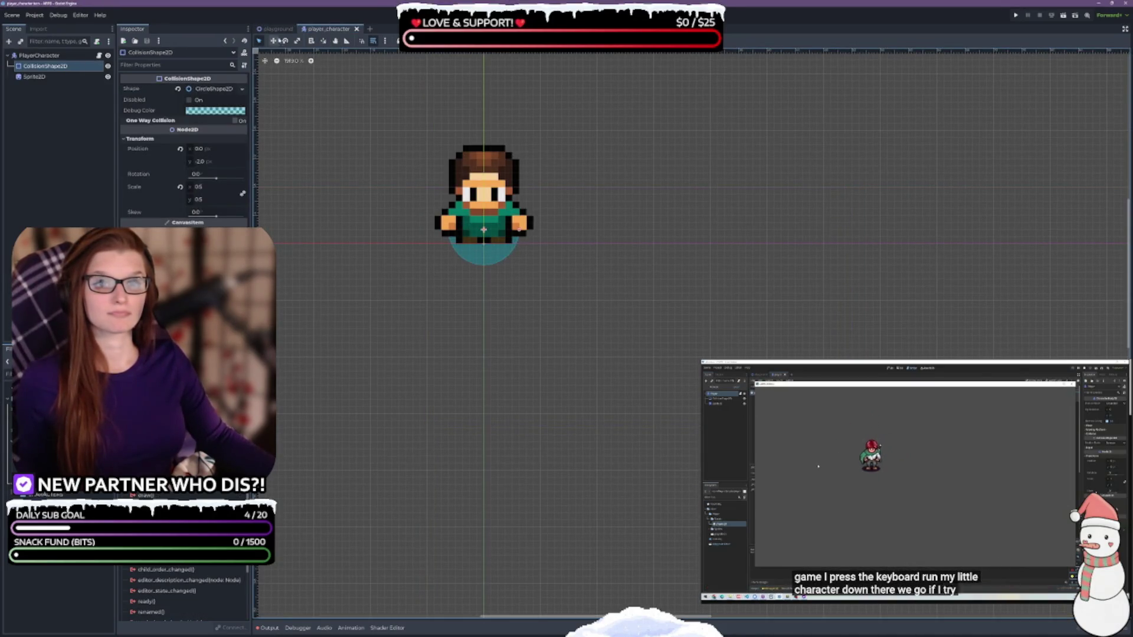
{"action": "left_click", "coordinate": [273, 29]}
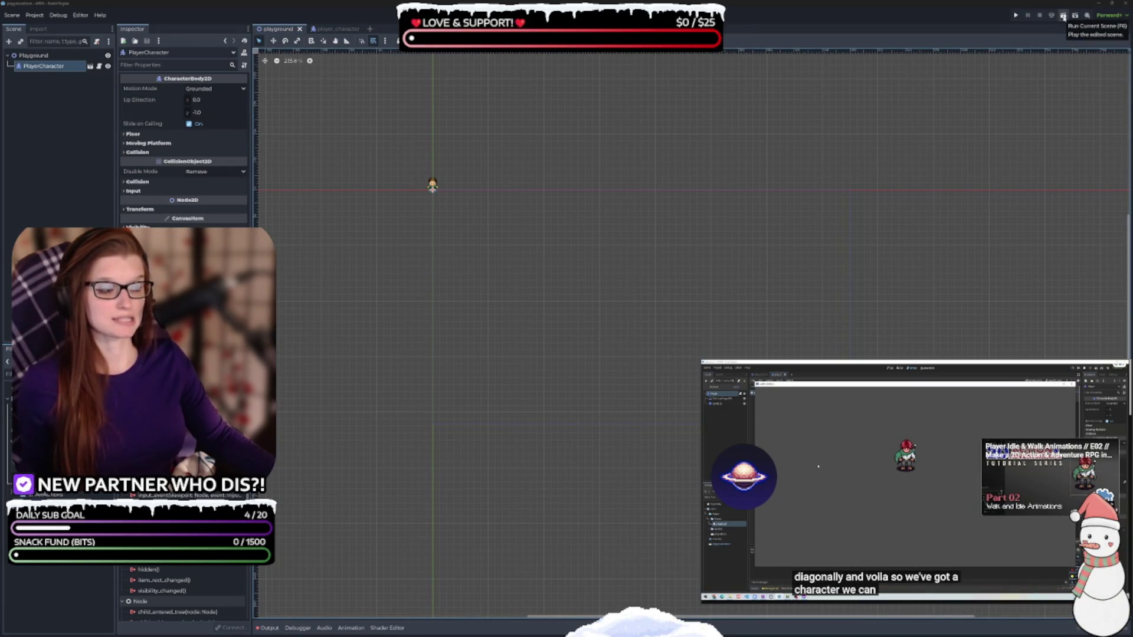
{"action": "left_click", "coordinate": [1062, 17]}
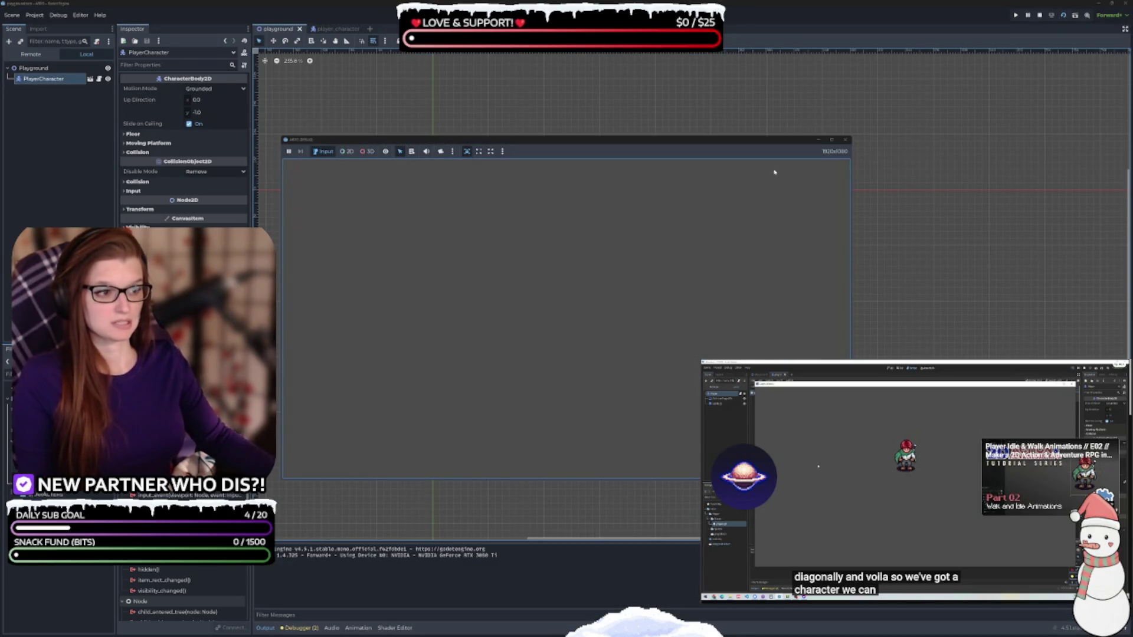
{"action": "left_click", "coordinate": [845, 140]}
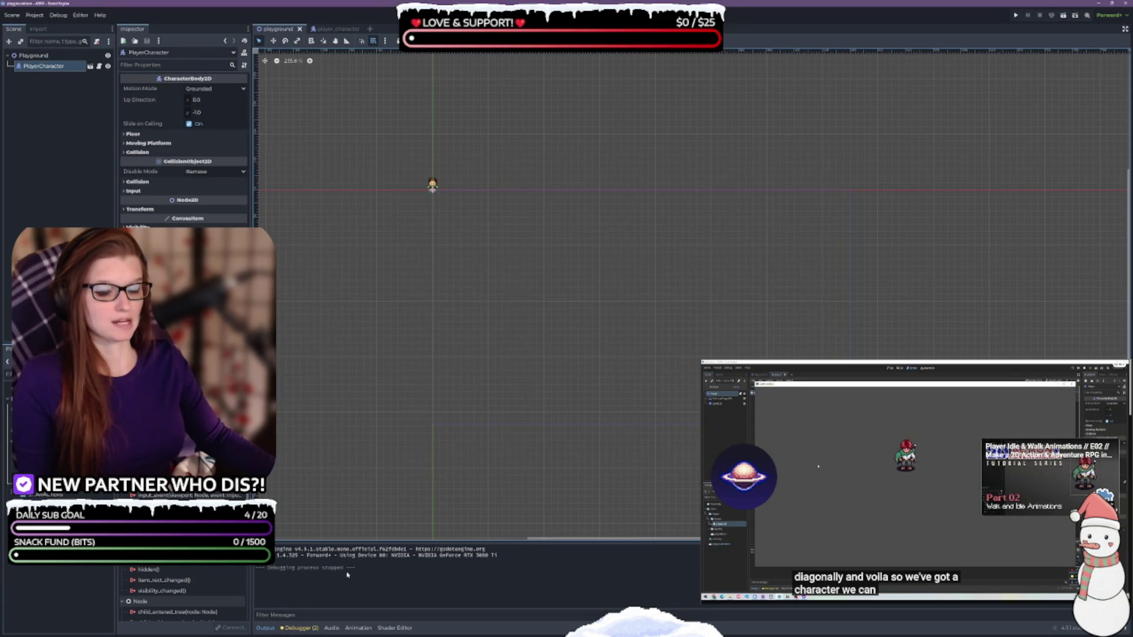
Step: Read the two unused 'delta' warnings in the Debugger's Errors tab, then hide the panel
{"action": "left_click", "coordinate": [266, 628]}
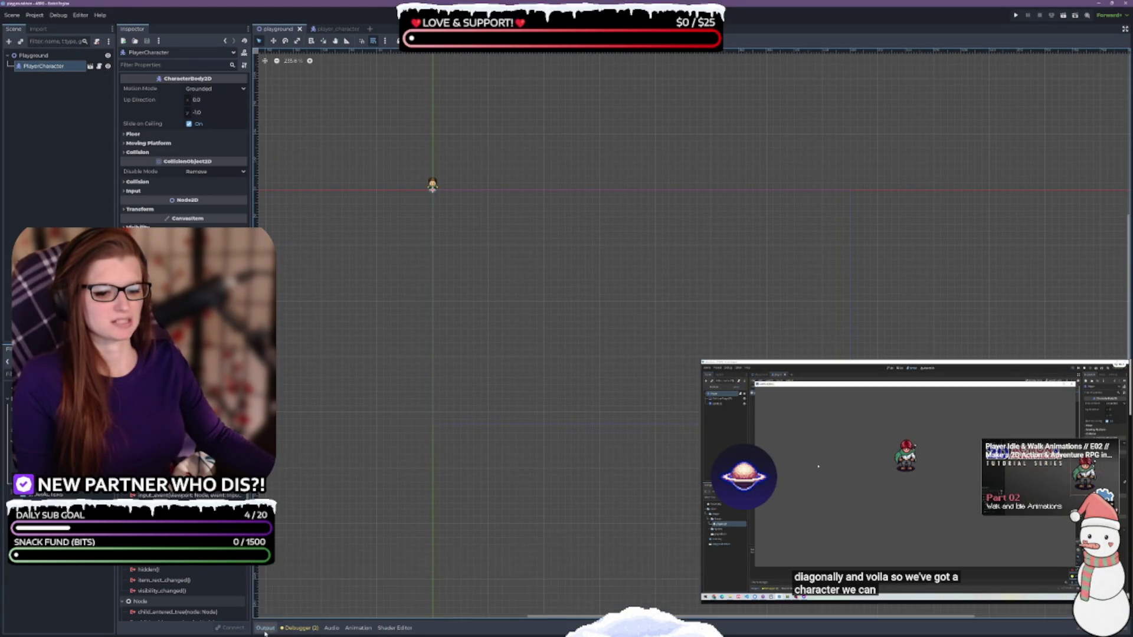
{"action": "left_click", "coordinate": [295, 628]}
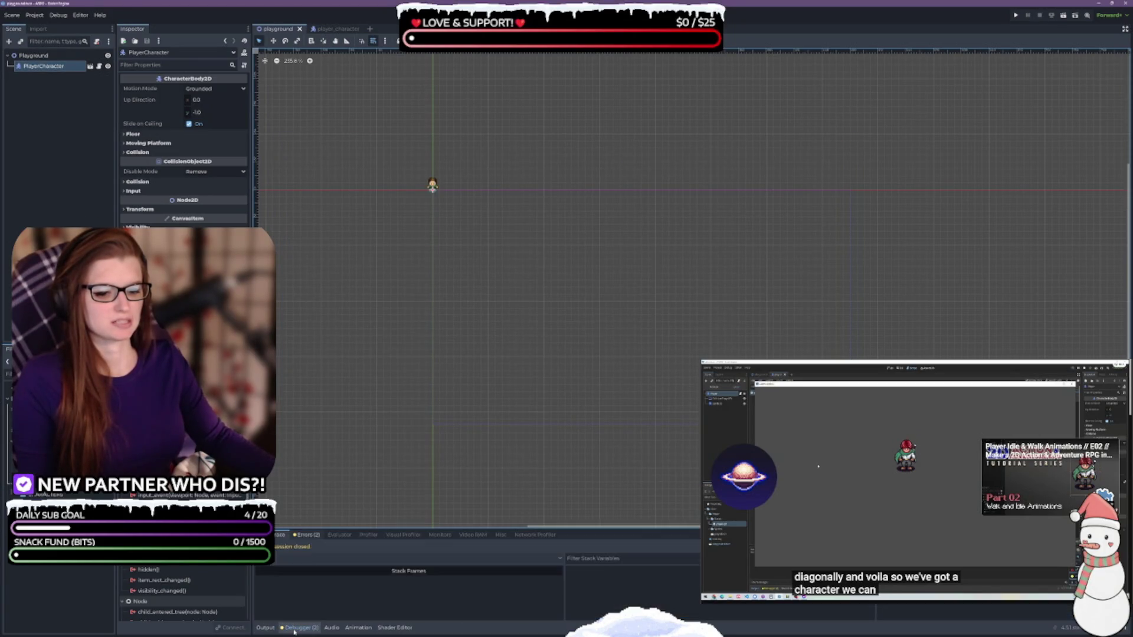
{"action": "left_click", "coordinate": [303, 535]}
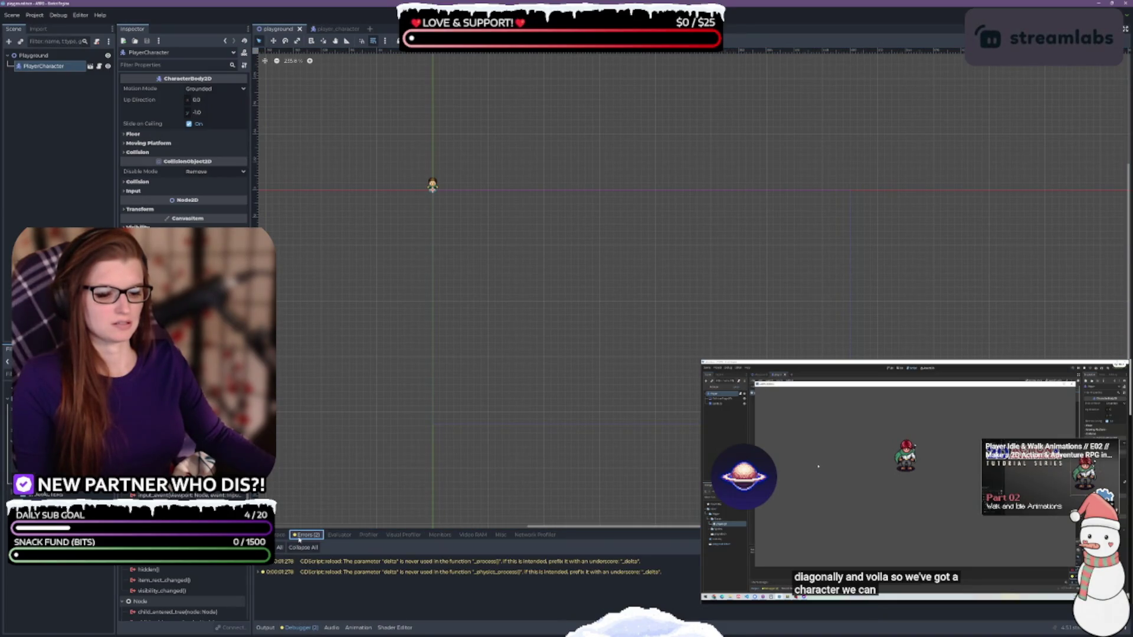
{"action": "left_click", "coordinate": [295, 628]}
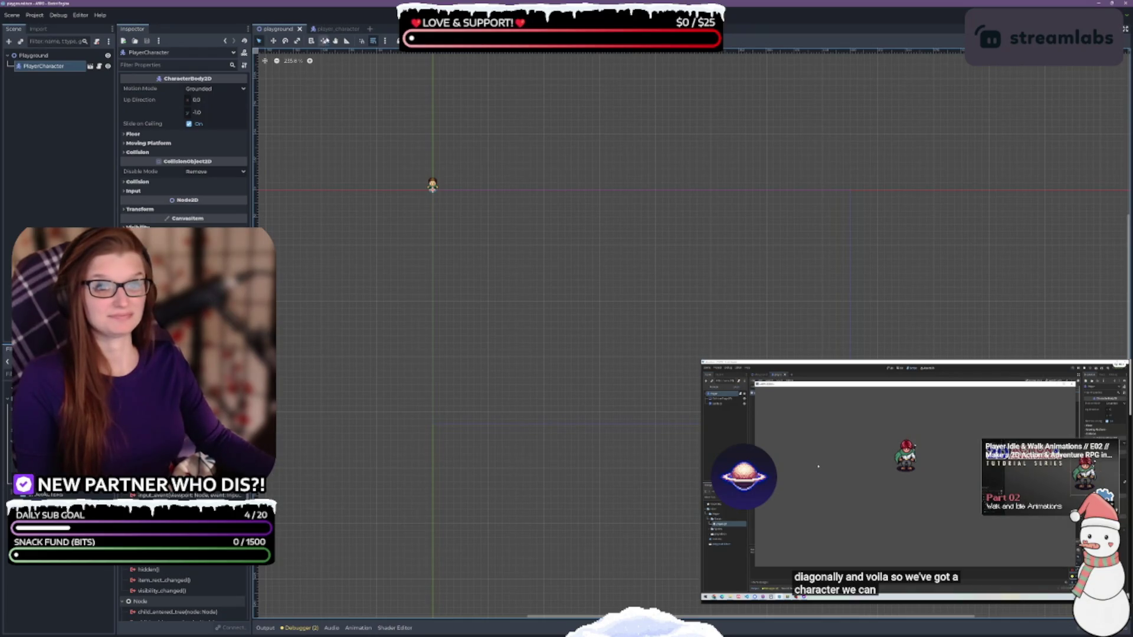
Step: Open the player character scene and run it with F6
{"action": "double_click", "coordinate": [432, 186]}
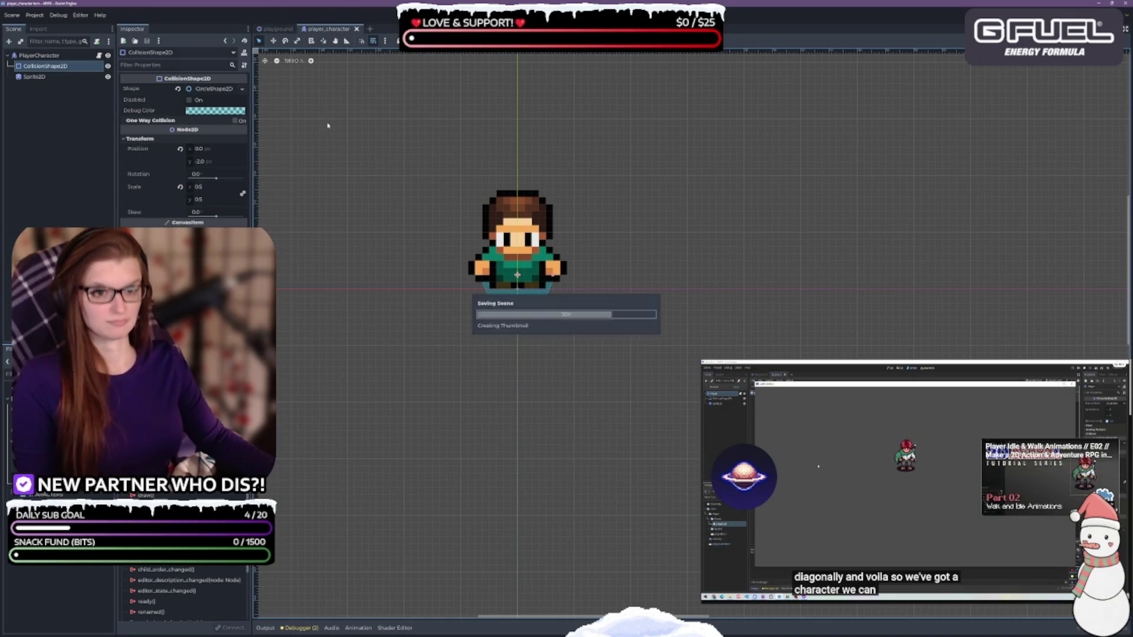
{"action": "left_click", "coordinate": [271, 30]}
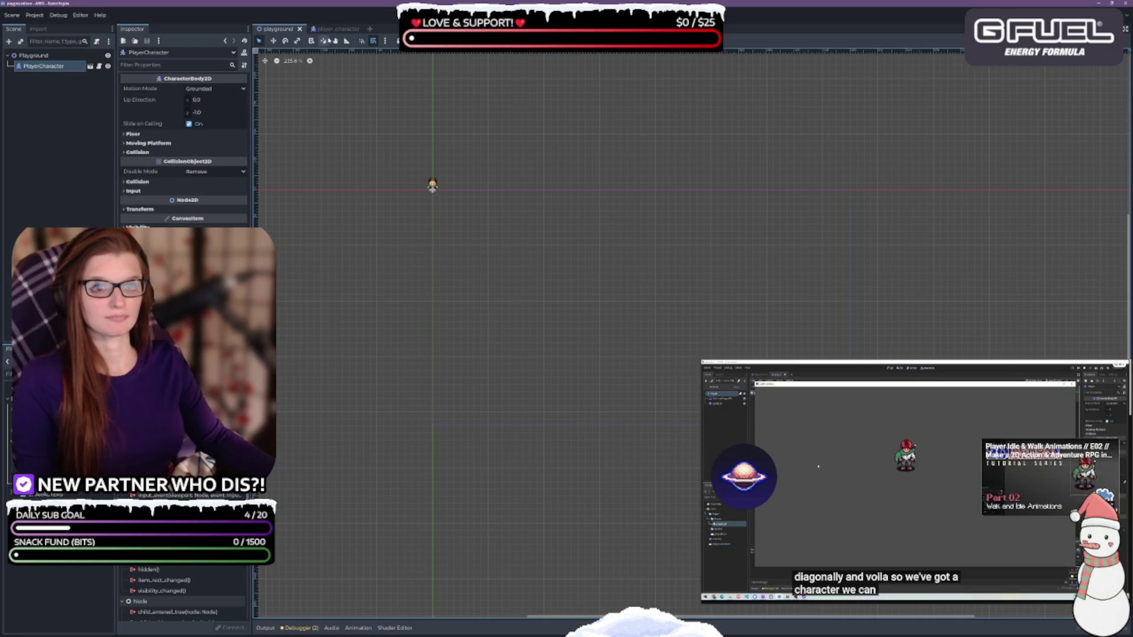
{"action": "key", "text": "ctrl+Tab"}
{"action": "key", "text": "F6"}
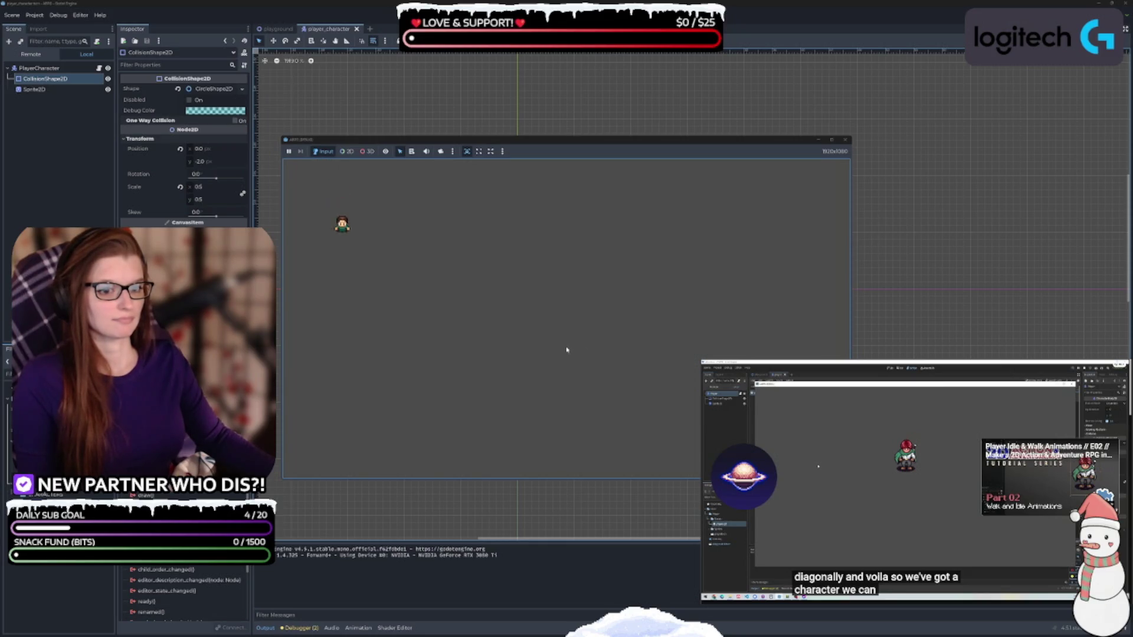
Step: Walk the character up, right, down and left with the arrow keys
{"action": "key", "text": "Up"}
{"action": "key", "text": "Right"}
{"action": "key", "text": "Down"}
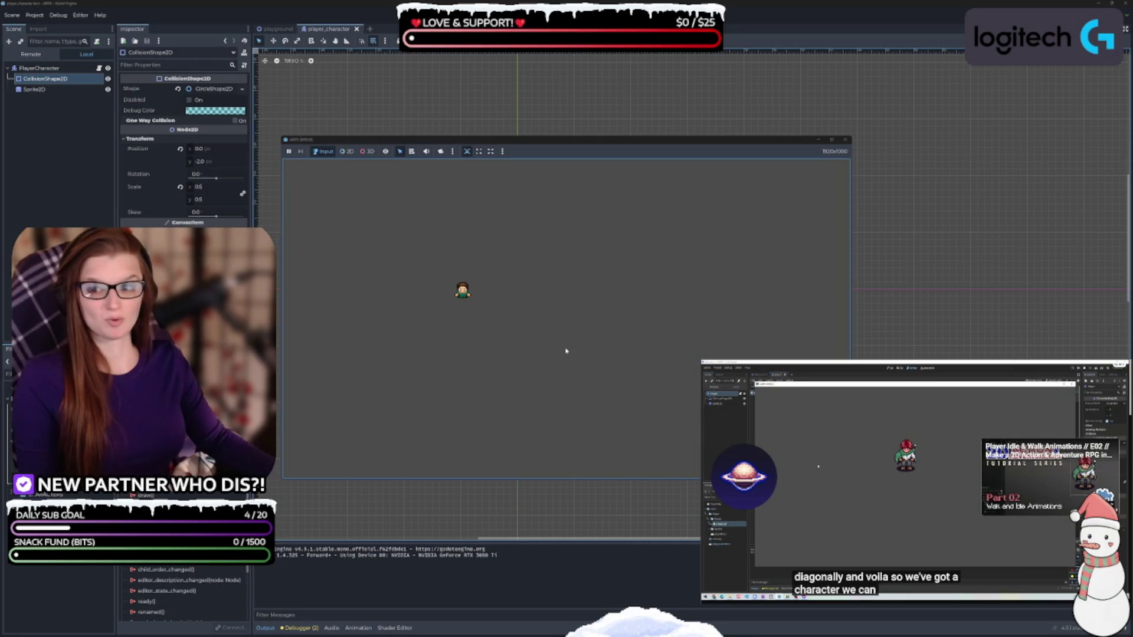
{"action": "key", "text": "Right"}
{"action": "key", "text": "Down"}
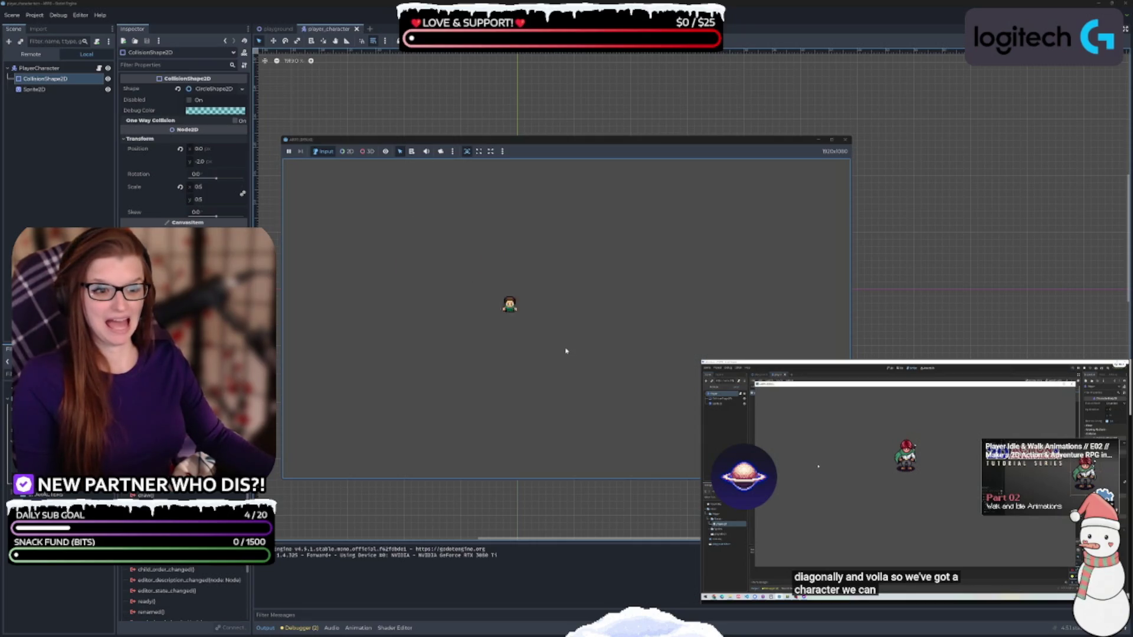
{"action": "key", "text": "Right"}
{"action": "key", "text": "Down"}
{"action": "key", "text": "Right"}
{"action": "key", "text": "Up"}
{"action": "key", "text": "Left"}
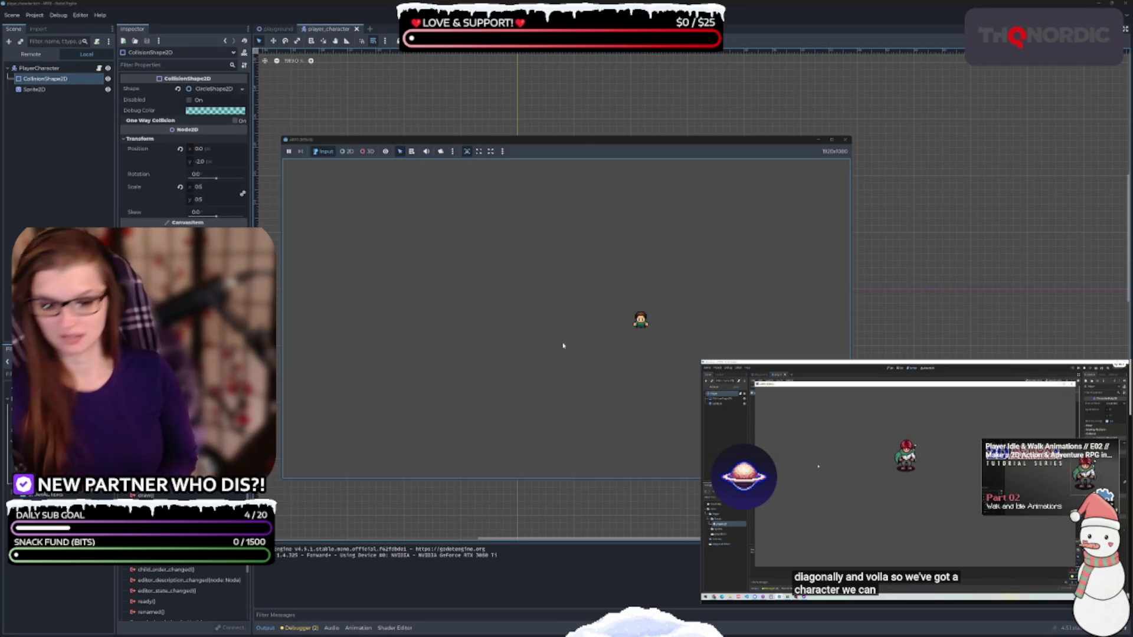
Step: Steer the character diagonally and zig-zag up-left, then stop the game and hide the output
{"action": "key", "text": "Left"}
{"action": "key", "text": "Down"}
{"action": "key", "text": "Up"}
{"action": "key", "text": "Left"}
{"action": "key", "text": "Down"}
{"action": "key", "text": "Right"}
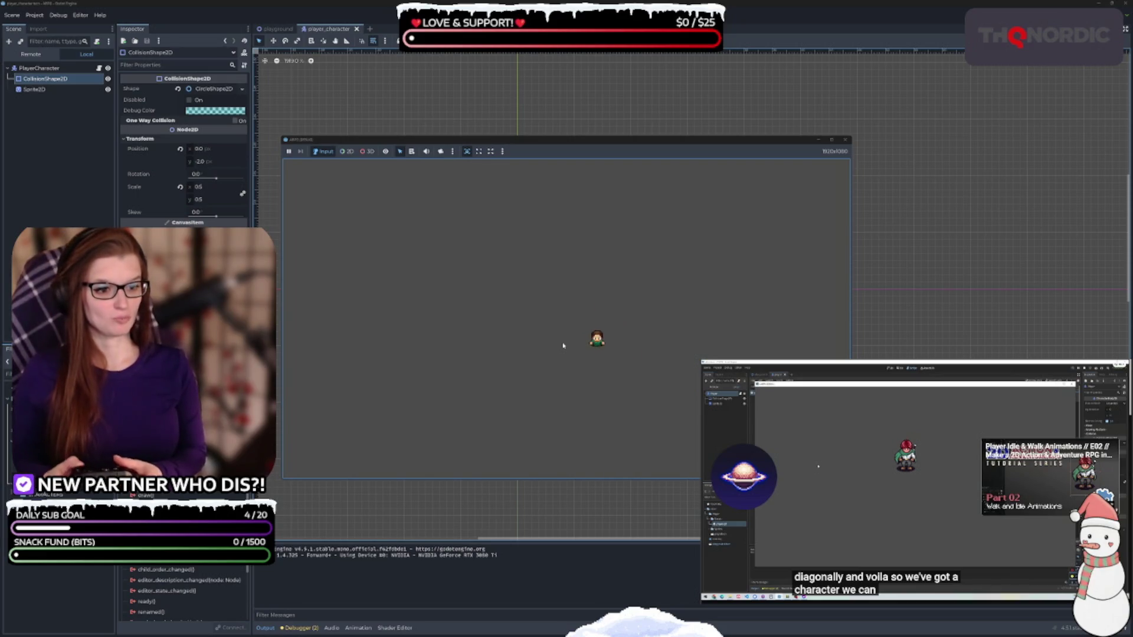
{"action": "key", "text": "Up"}
{"action": "key", "text": "Left"}
{"action": "key", "text": "Down"}
{"action": "key", "text": "Right"}
{"action": "key", "text": "Left"}
{"action": "key", "text": "Up"}
{"action": "key", "text": "Right"}
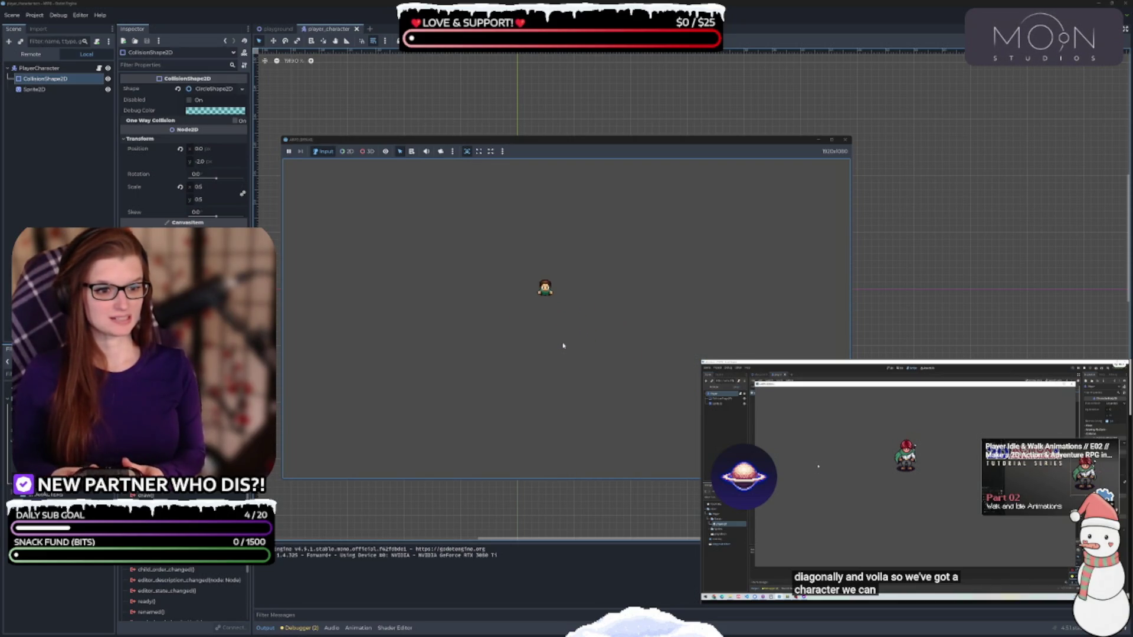
{"action": "key", "text": "Right"}
{"action": "key", "text": "Down"}
{"action": "key", "text": "Left"}
{"action": "key", "text": "Left"}
{"action": "key", "text": "Up"}
{"action": "key", "text": "Down"}
{"action": "key", "text": "Up"}
{"action": "key", "text": "Right"}
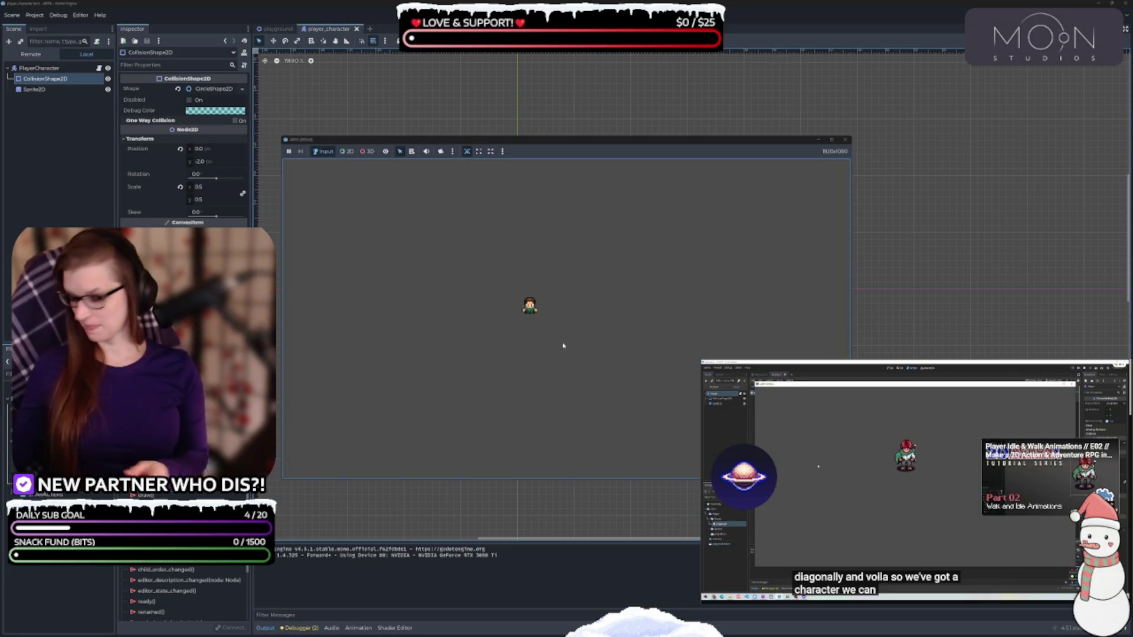
{"action": "left_click", "coordinate": [845, 140]}
{"action": "left_click", "coordinate": [264, 629]}
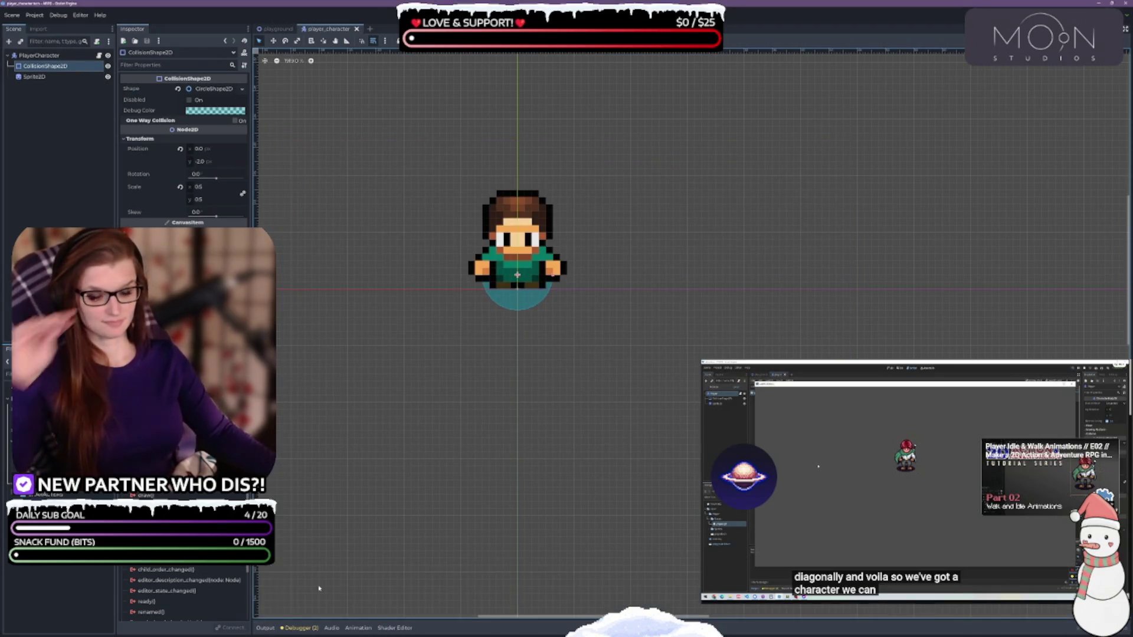
Step: Set the Run > Output Font Size to 10 in Editor Settings, then close the window
{"action": "left_click", "coordinate": [81, 15]}
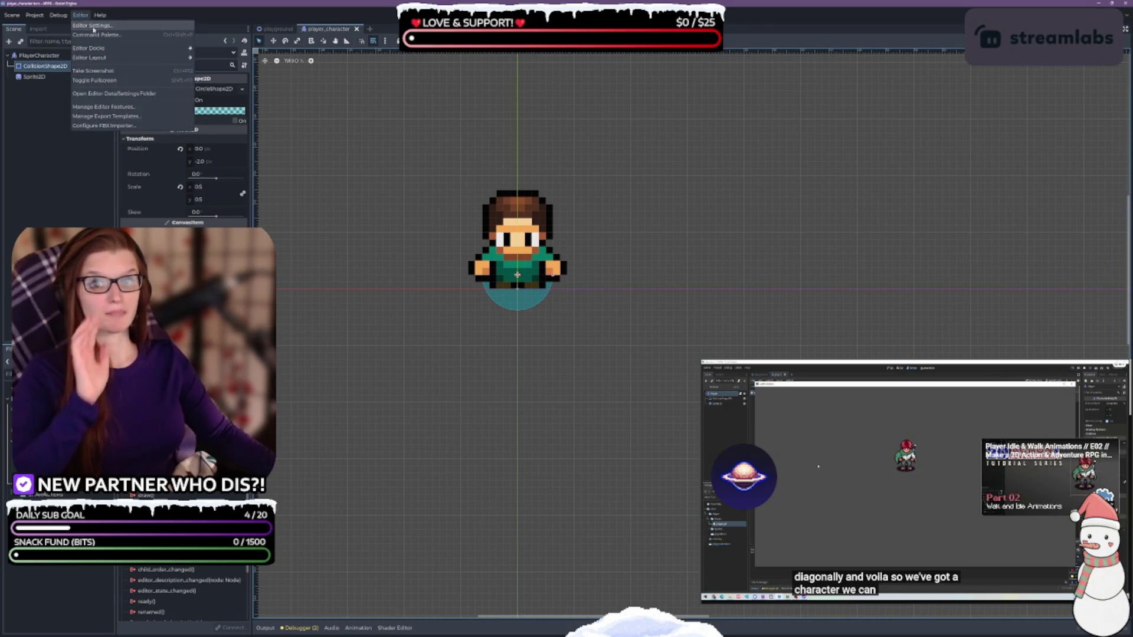
{"action": "left_click", "coordinate": [93, 26]}
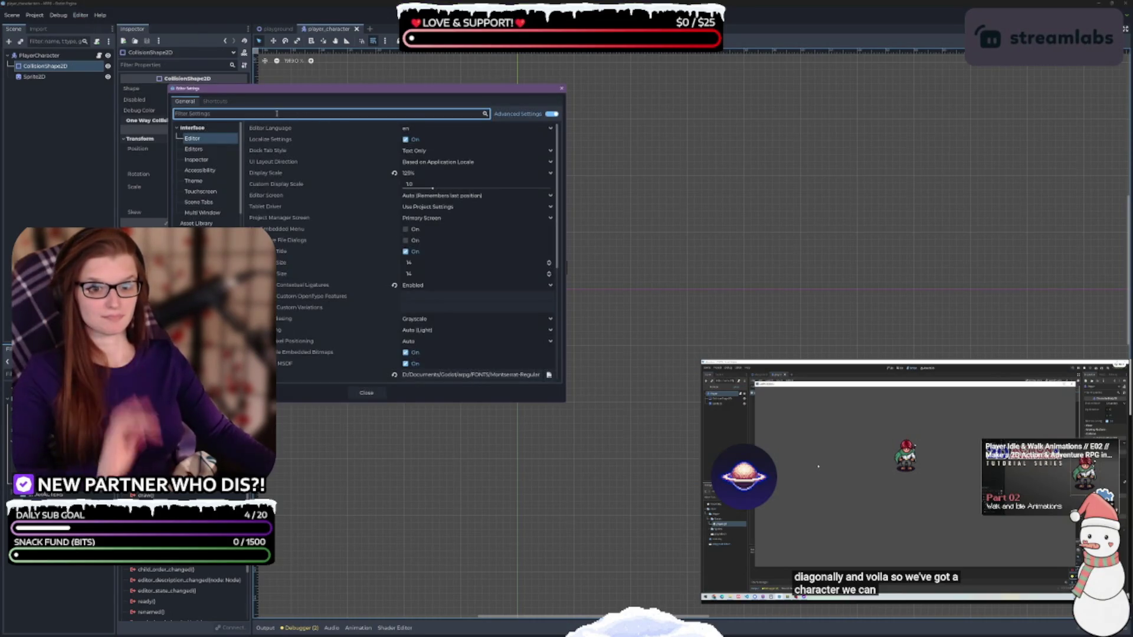
{"action": "type", "text": "output"}
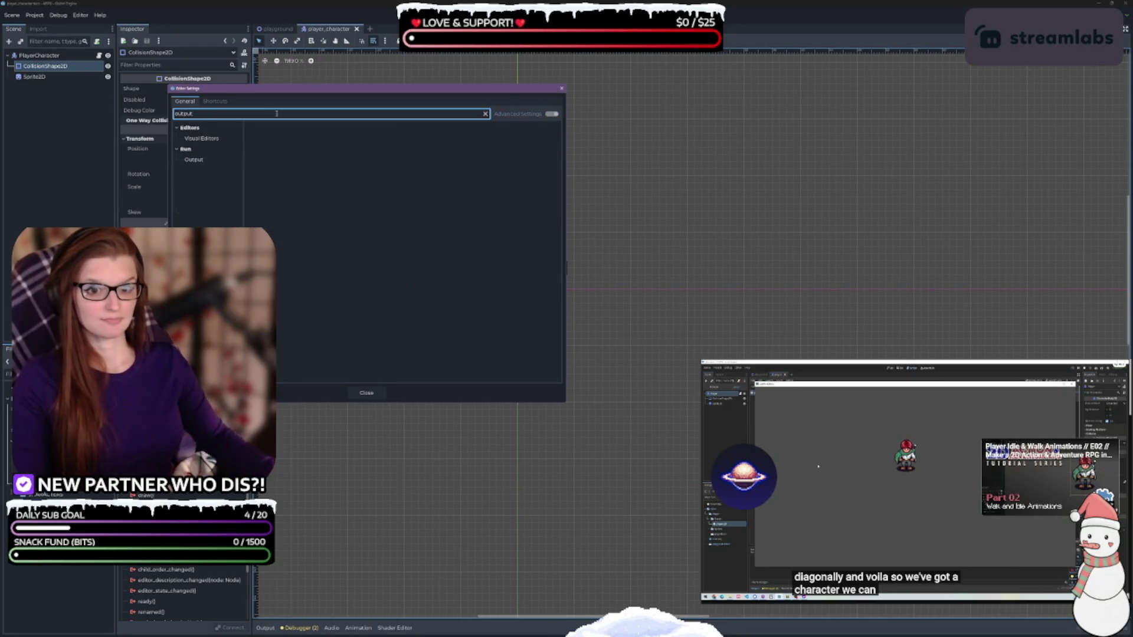
{"action": "left_click", "coordinate": [201, 160]}
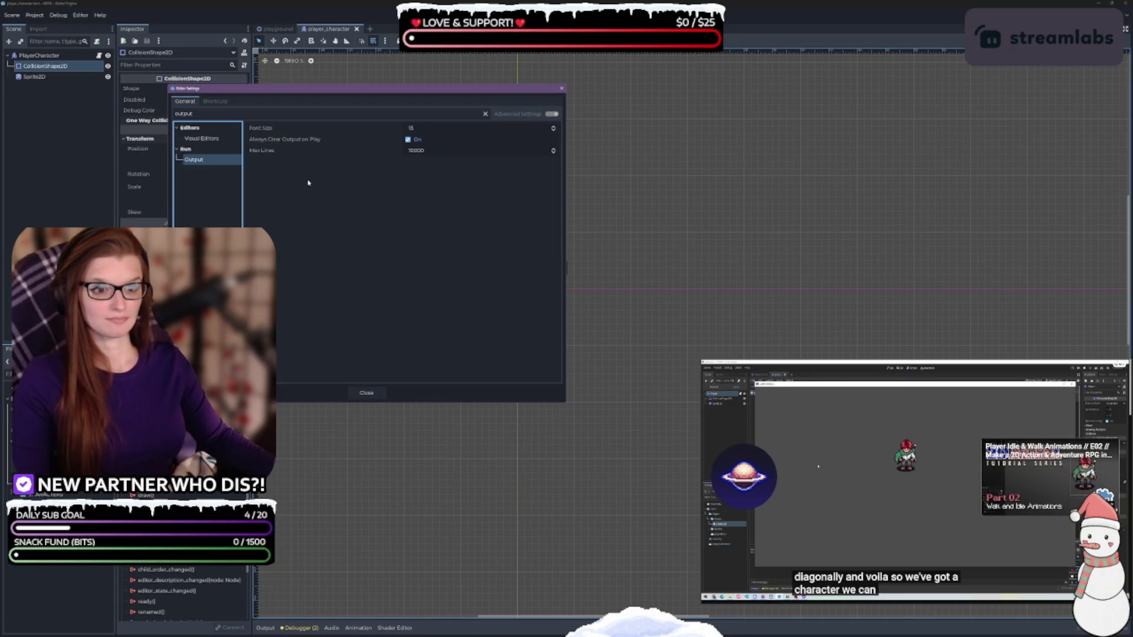
{"action": "left_click", "coordinate": [419, 127]}
{"action": "type", "text": "18"}
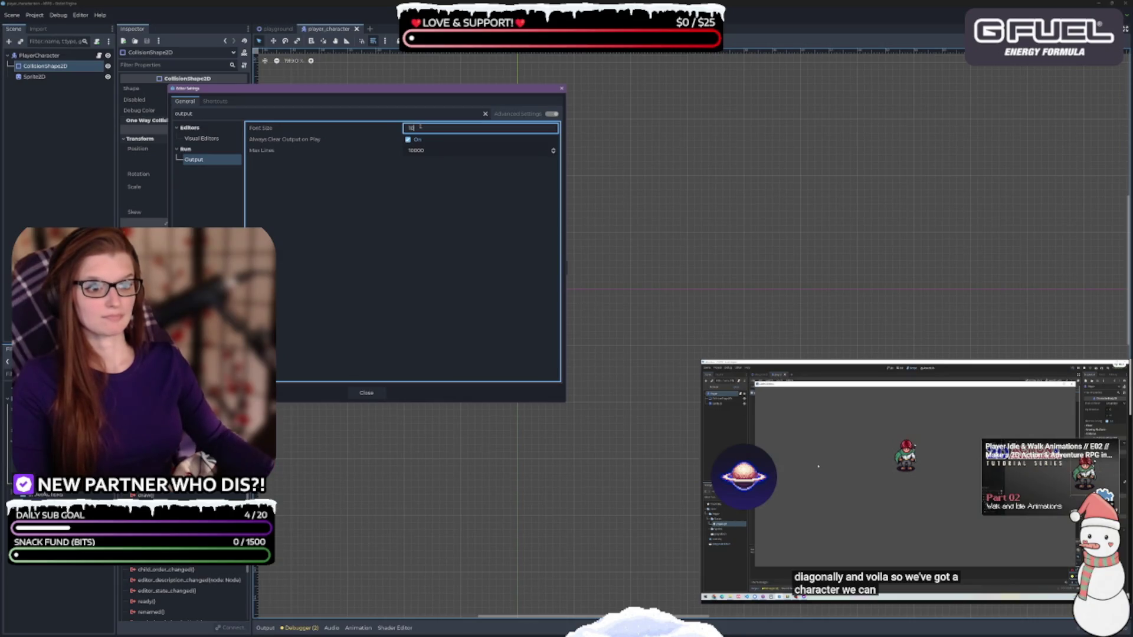
{"action": "left_click", "coordinate": [217, 139]}
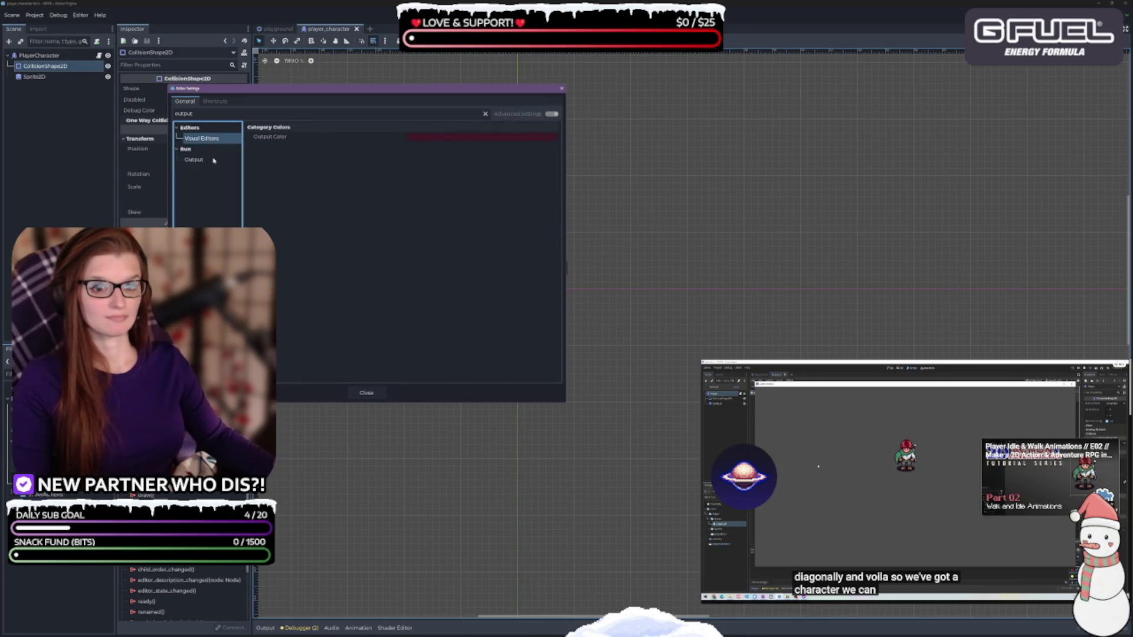
{"action": "left_click", "coordinate": [366, 394]}
{"action": "left_click", "coordinate": [536, 378]}
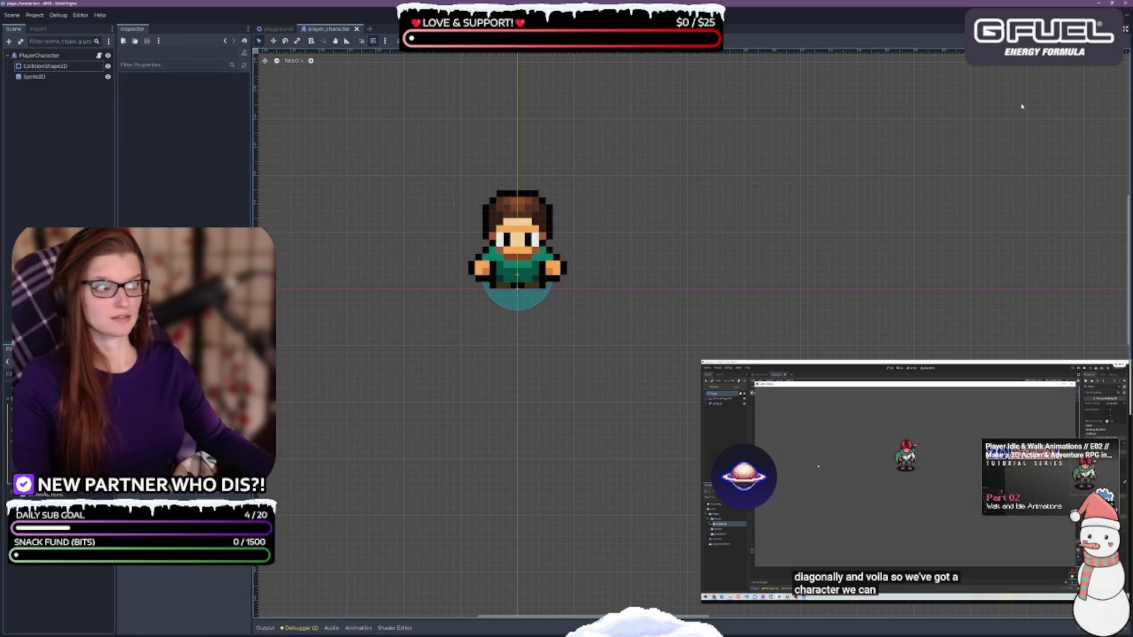
{"action": "key", "text": "F6"}
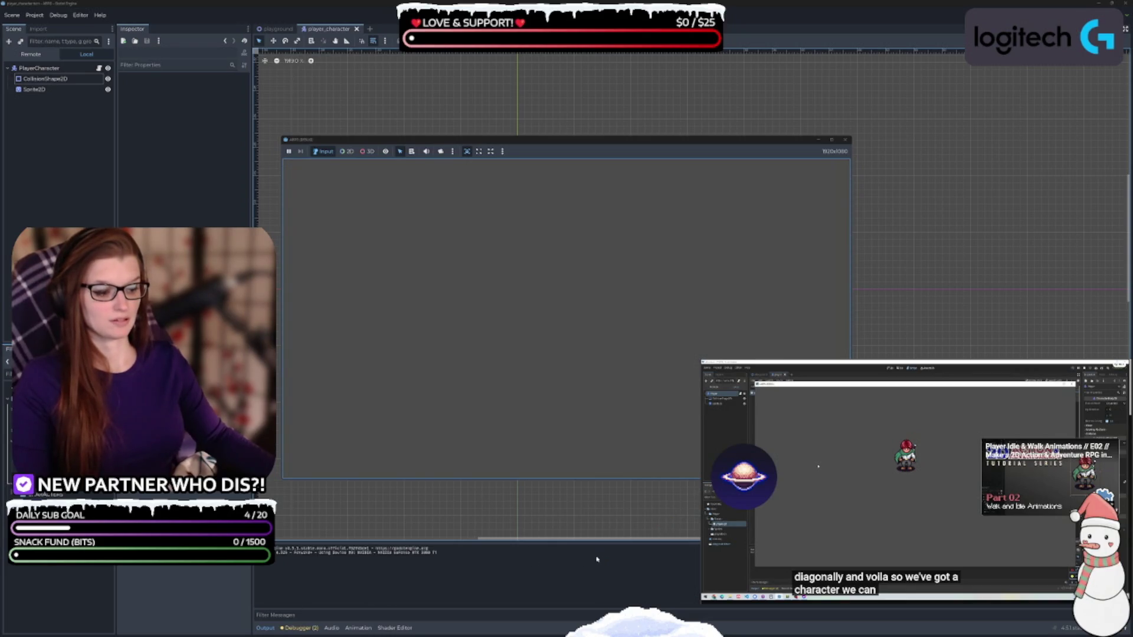
{"action": "key", "text": "F8"}
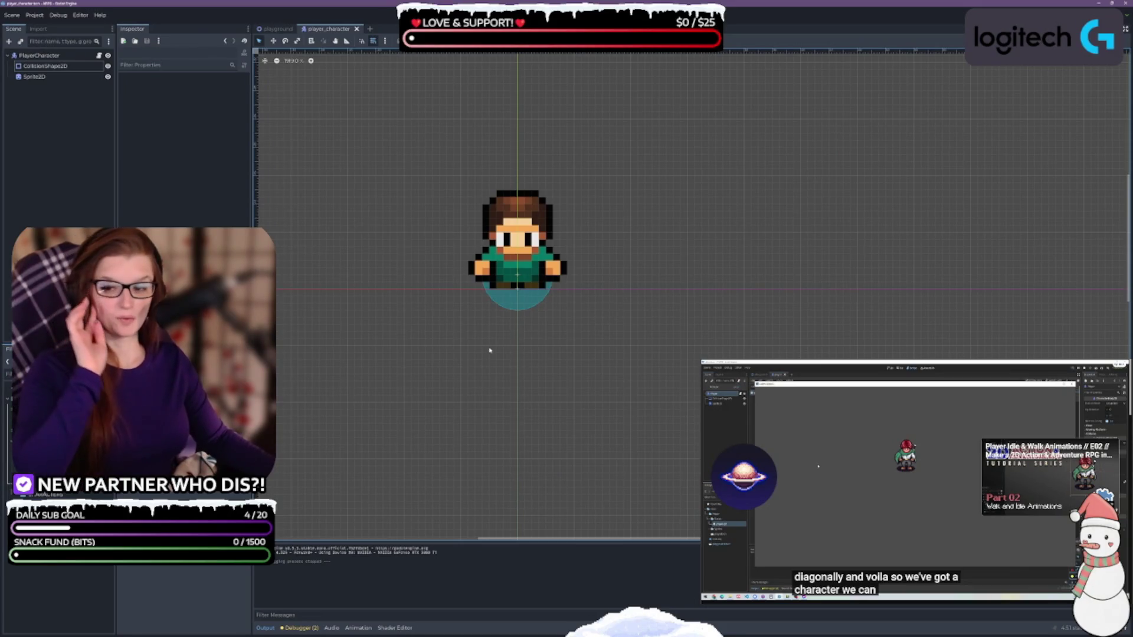
{"action": "left_click", "coordinate": [916, 517]}
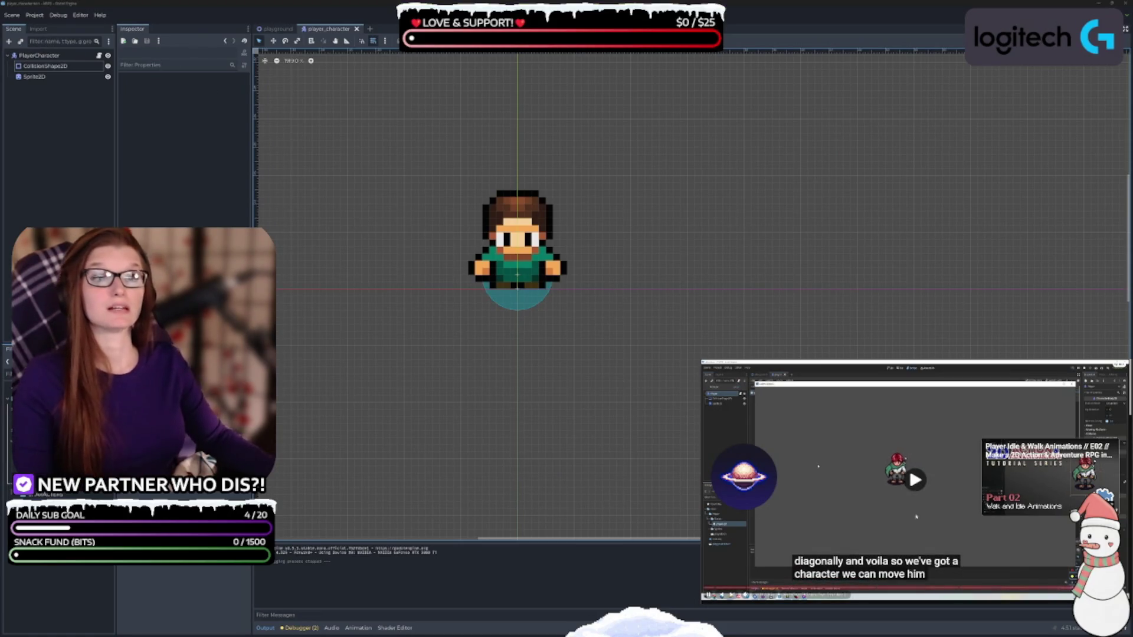
{"action": "scroll", "coordinate": [934, 524], "scroll_direction": "down", "scroll_amount": 2}
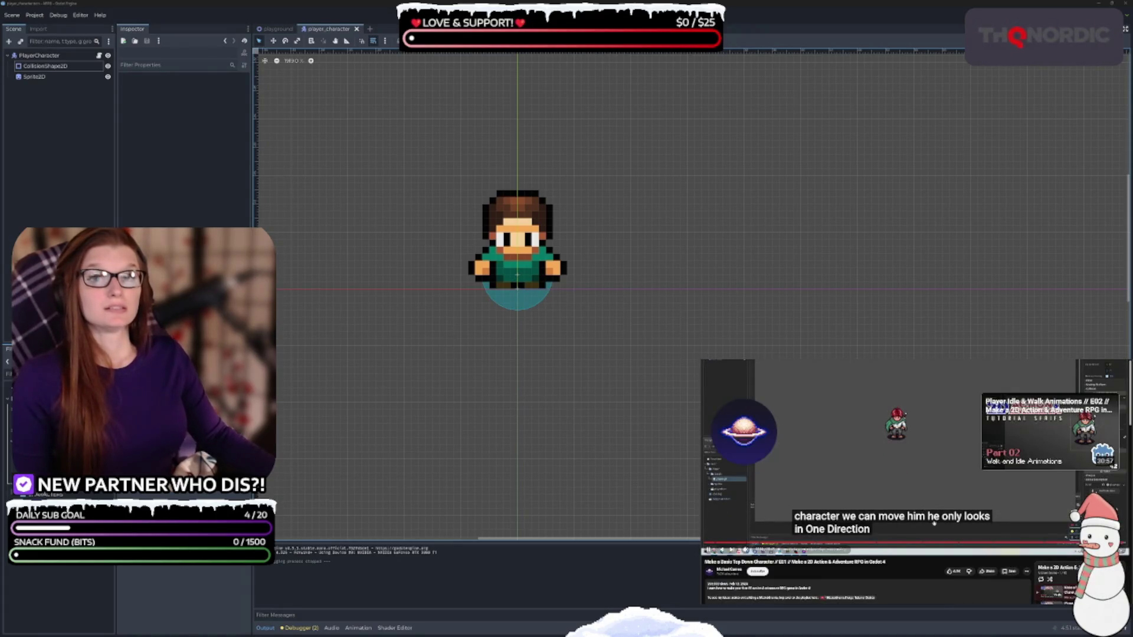
{"action": "scroll", "coordinate": [934, 524], "scroll_direction": "up", "scroll_amount": 2}
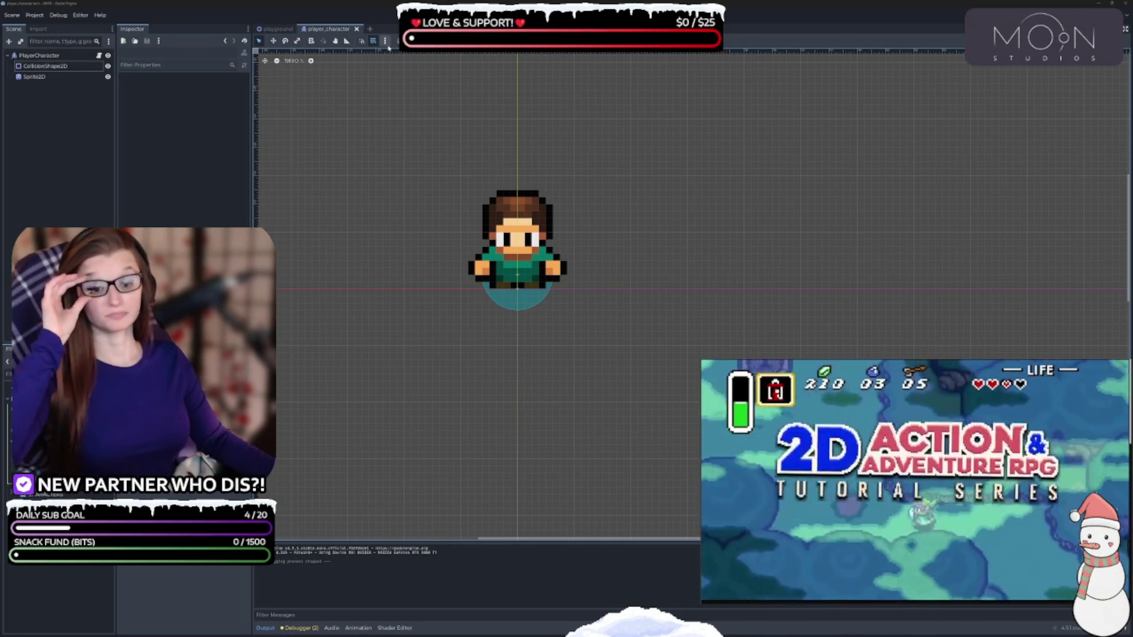
Step: Clear the two unused delta warnings from the Debugger's Errors list and collapse the bottom panel
{"action": "left_click", "coordinate": [264, 628]}
{"action": "left_click", "coordinate": [289, 630]}
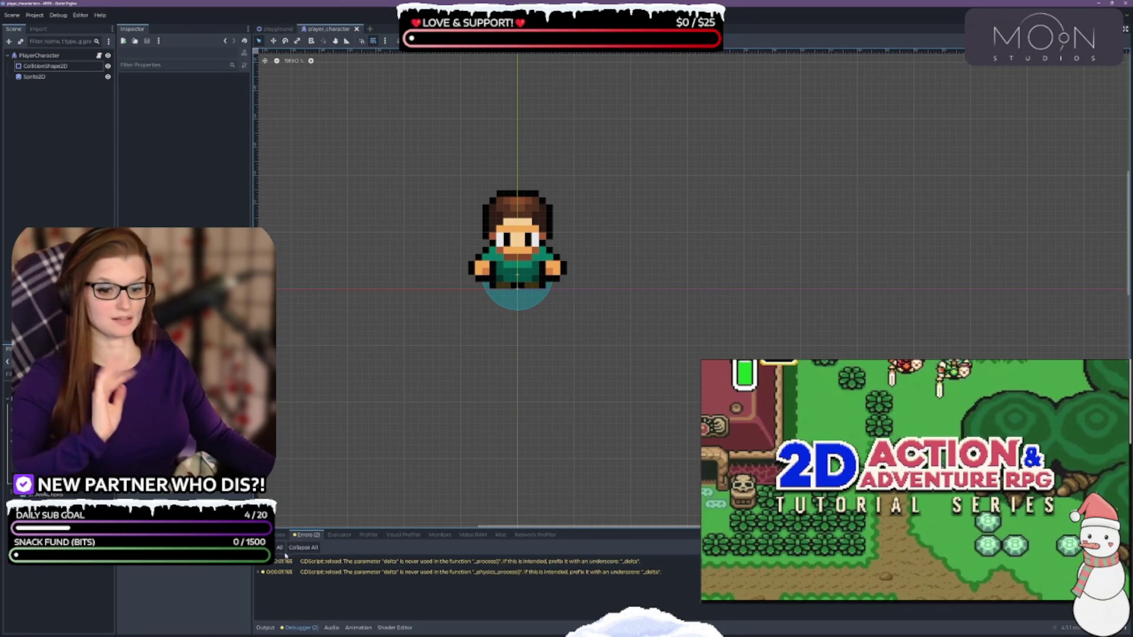
{"action": "left_click", "coordinate": [1109, 547]}
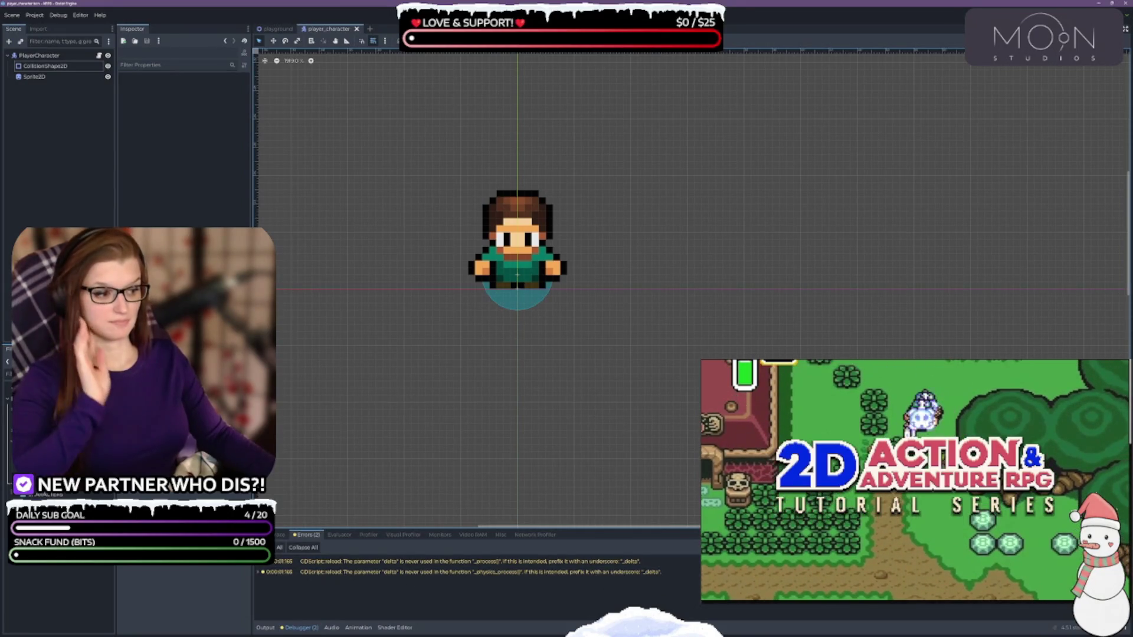
{"action": "left_click", "coordinate": [290, 629]}
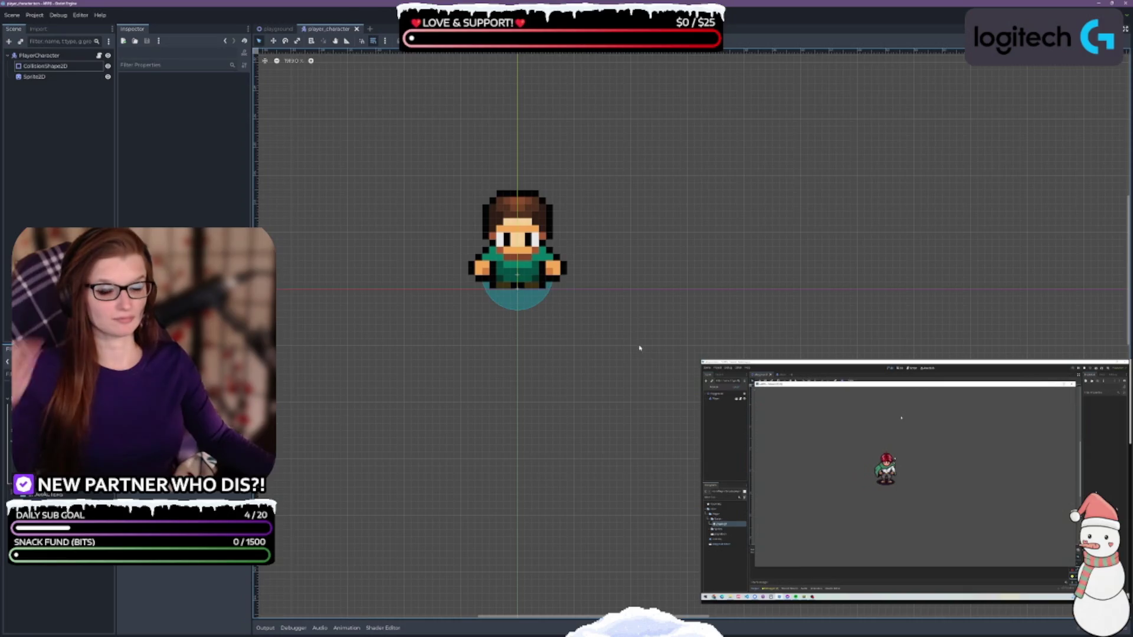
{"action": "mouse_move", "coordinate": [626, 321]}
{"action": "left_mouse_down"}
{"action": "mouse_move", "coordinate": [681, 328]}
{"action": "mouse_move", "coordinate": [637, 321]}
{"action": "mouse_move", "coordinate": [619, 281]}
{"action": "left_mouse_up"}
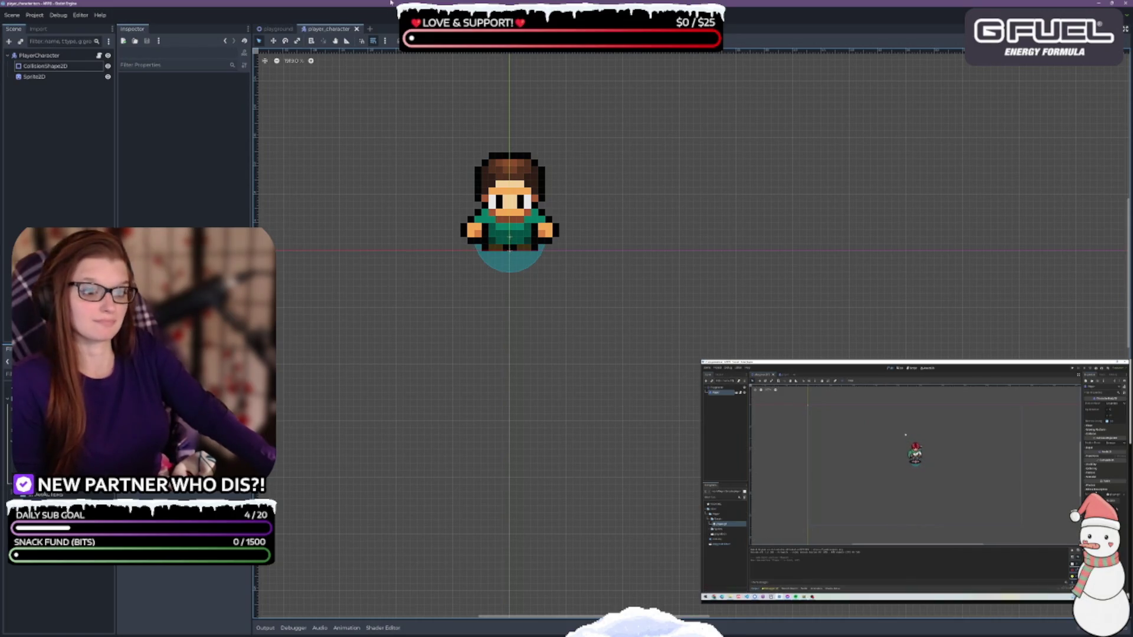
Step: Move PlayerCharacter to about (240, 128) in the playground scene, then return to player_character
{"action": "left_click", "coordinate": [258, 32]}
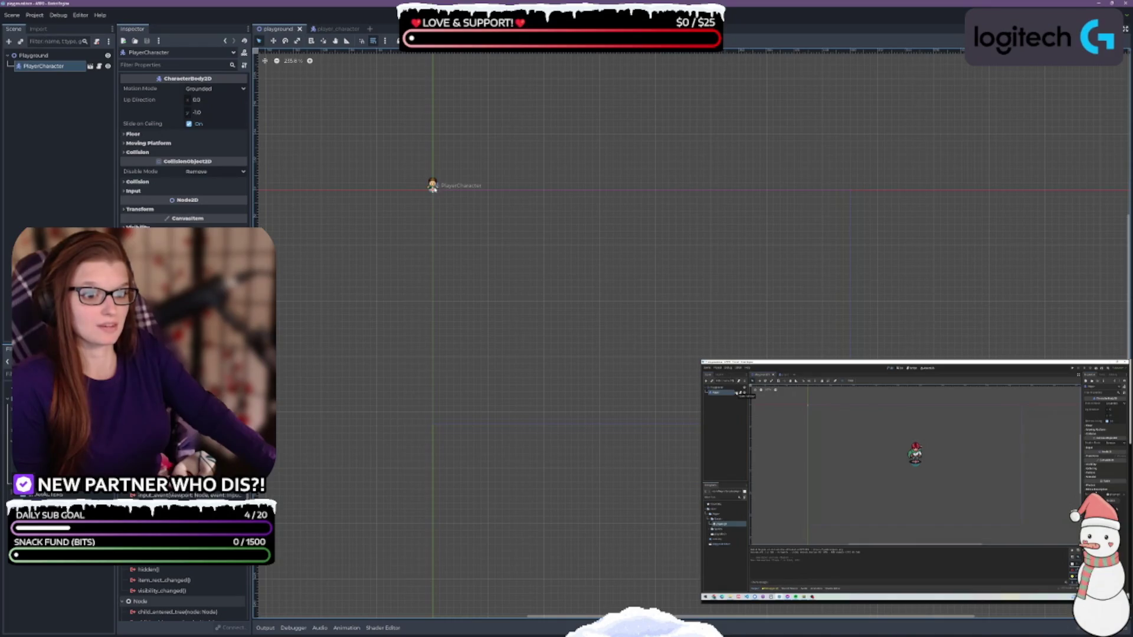
{"action": "mouse_move", "coordinate": [432, 188]}
{"action": "left_mouse_down"}
{"action": "mouse_move", "coordinate": [501, 234]}
{"action": "mouse_move", "coordinate": [642, 298]}
{"action": "left_mouse_up"}
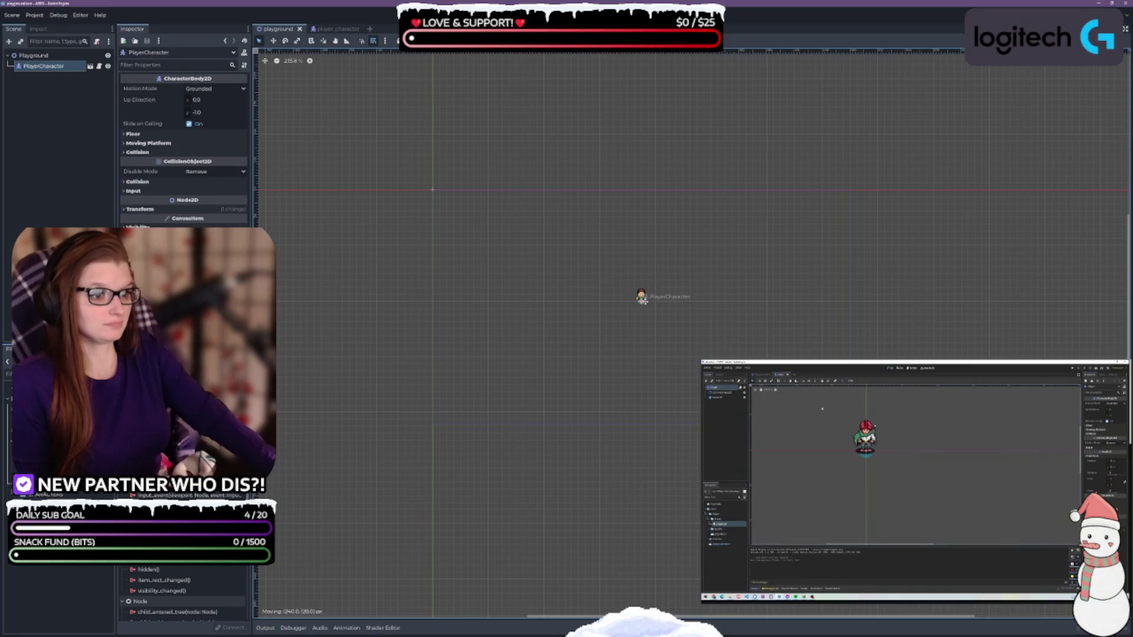
{"action": "left_click_drag", "start_coordinate": [641, 299], "coordinate": [641, 299]}
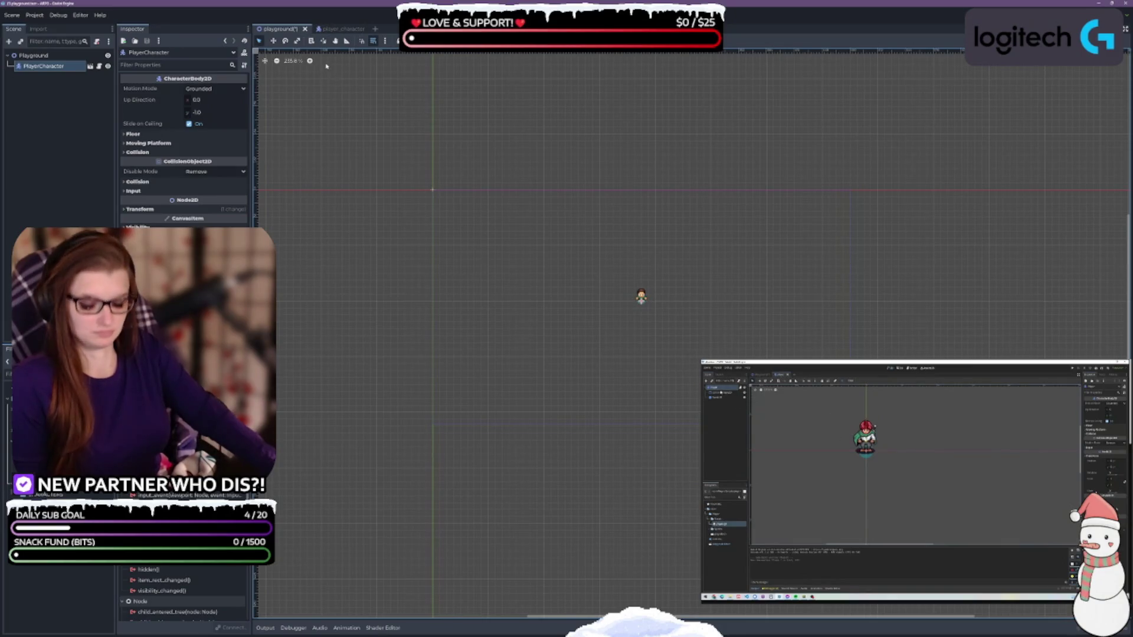
{"action": "left_click", "coordinate": [341, 29]}
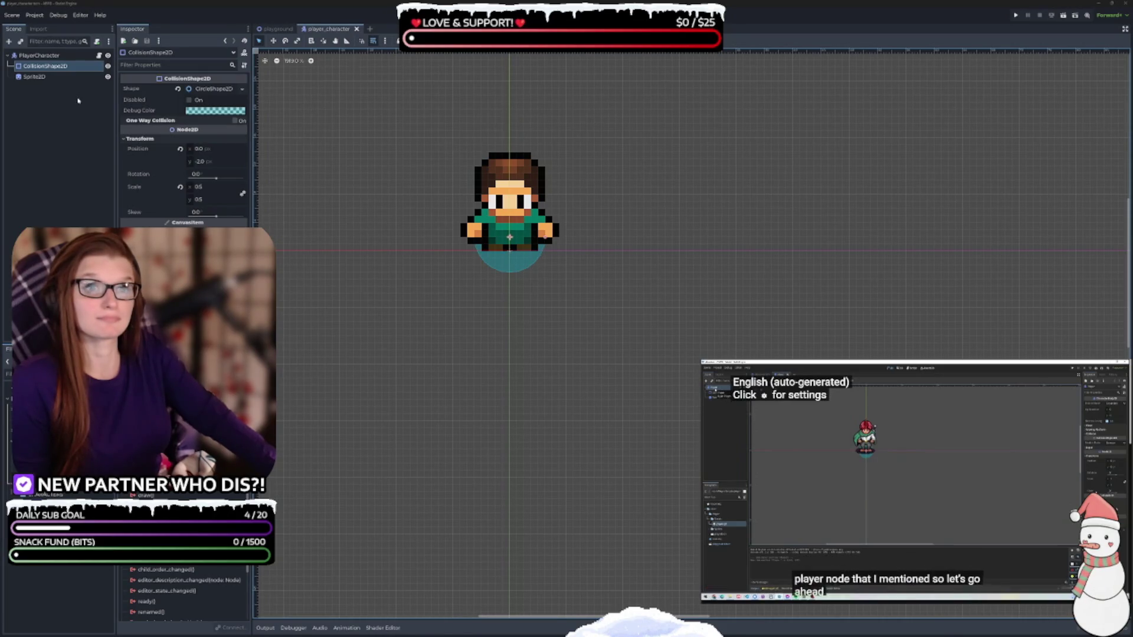
Step: Add an AnimationPlayer child node under PlayerCharacter, found by searching 'animat'
{"action": "left_click", "coordinate": [48, 127]}
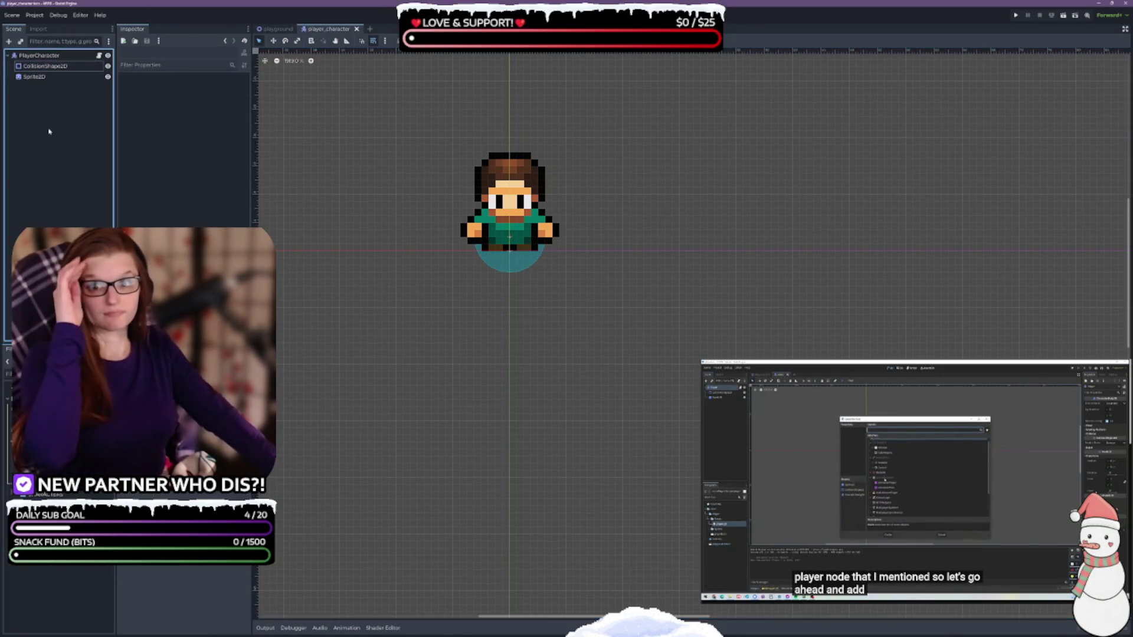
{"action": "right_click", "coordinate": [36, 56]}
{"action": "left_click", "coordinate": [67, 77]}
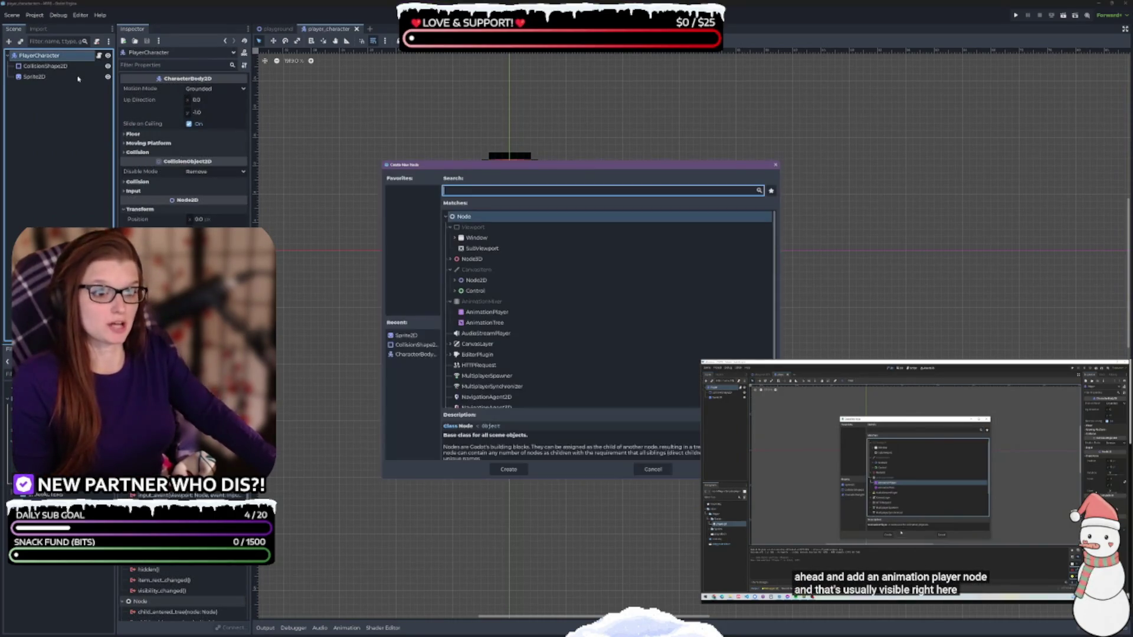
{"action": "type", "text": "animat"}
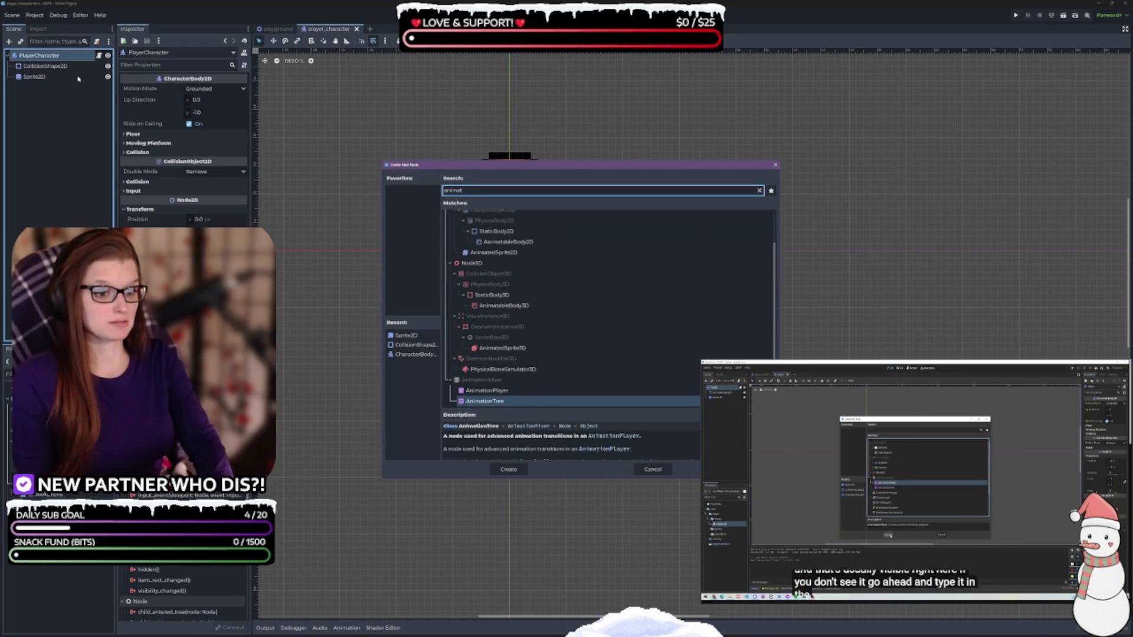
{"action": "key", "text": "Up"}
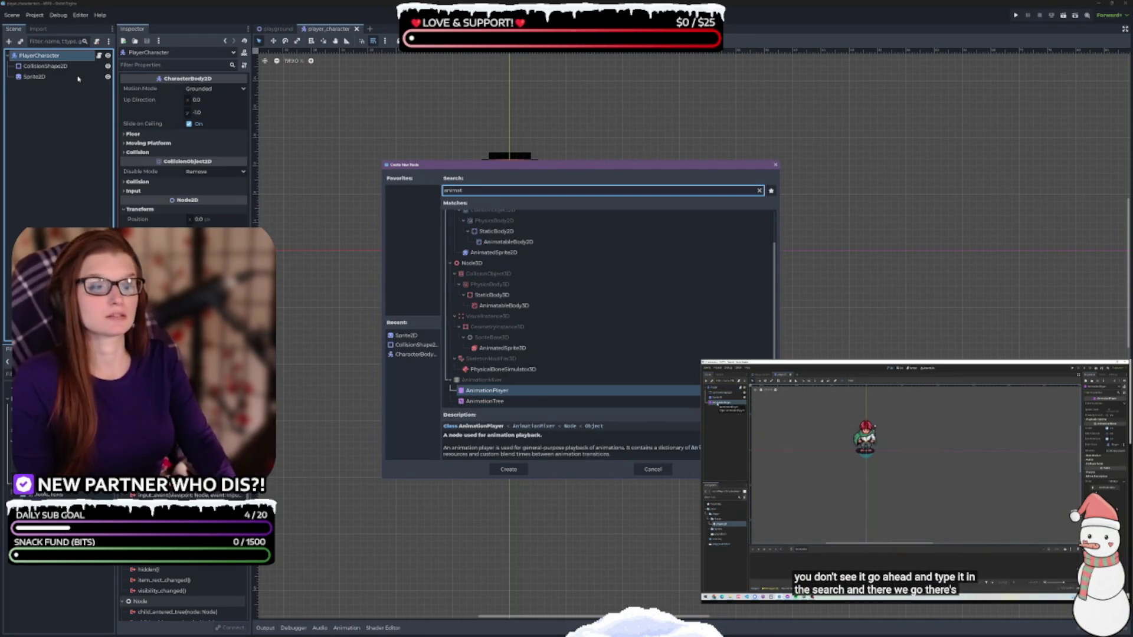
{"action": "key", "text": "Return"}
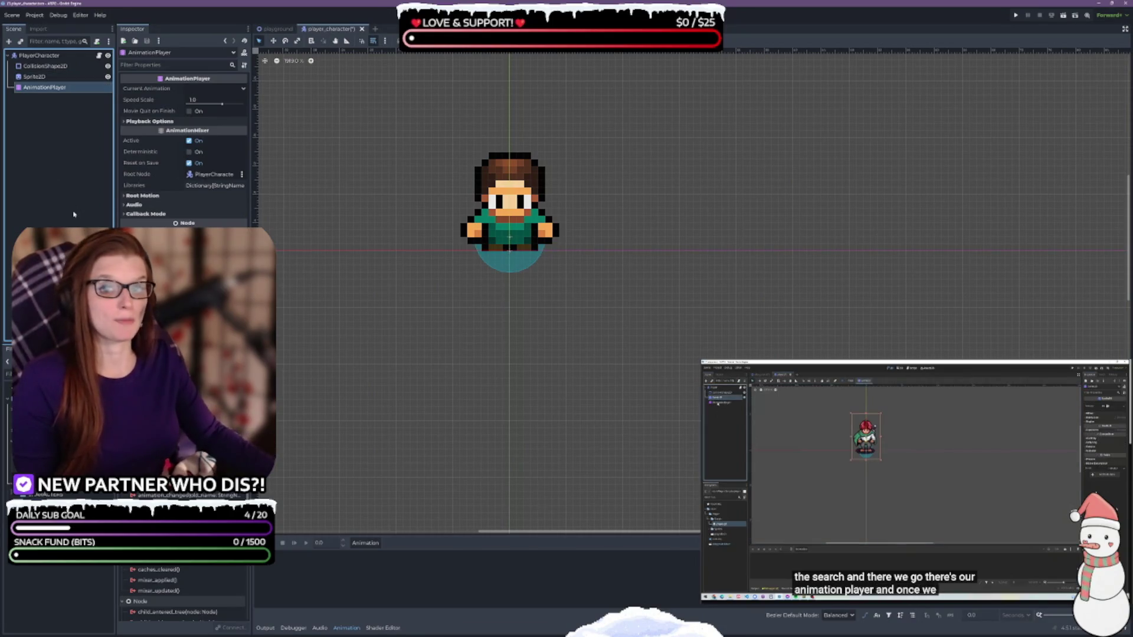
{"action": "left_click", "coordinate": [34, 76]}
{"action": "left_click", "coordinate": [44, 87]}
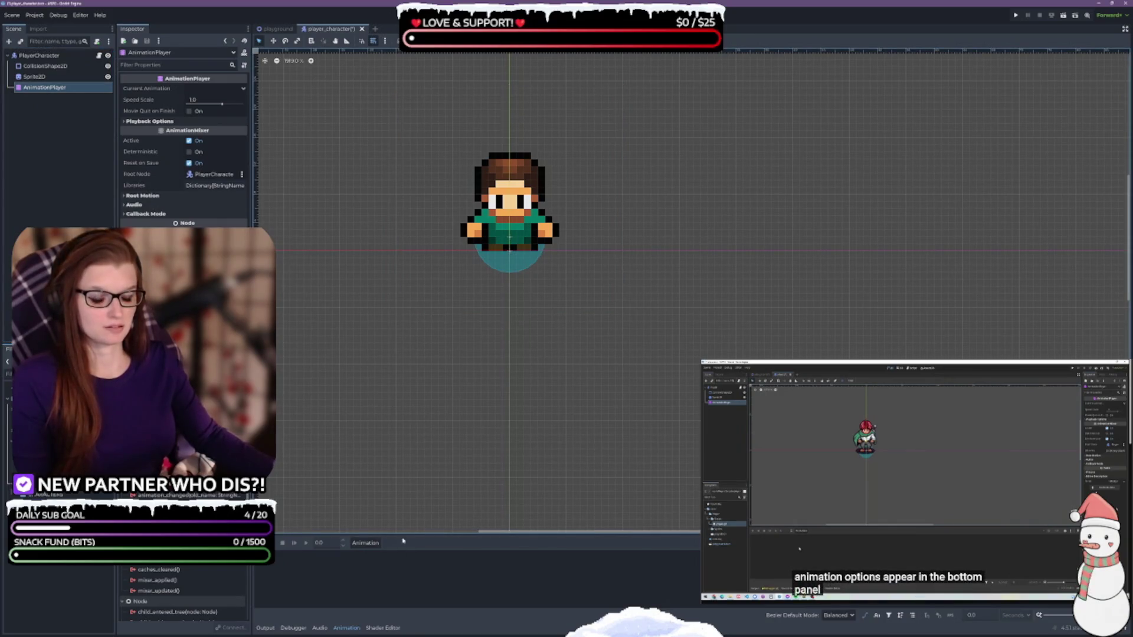
Step: Enlarge the Animation panel and create a new animation named idle_down
{"action": "left_click_drag", "start_coordinate": [403, 534], "coordinate": [407, 413]}
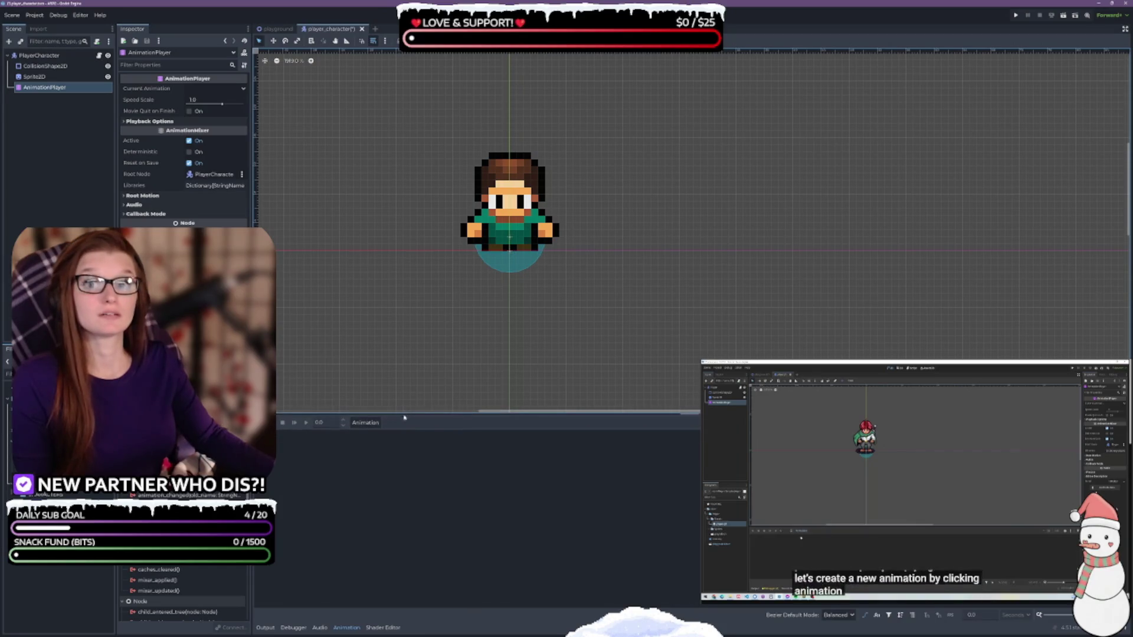
{"action": "left_click", "coordinate": [365, 422]}
{"action": "left_click", "coordinate": [373, 439]}
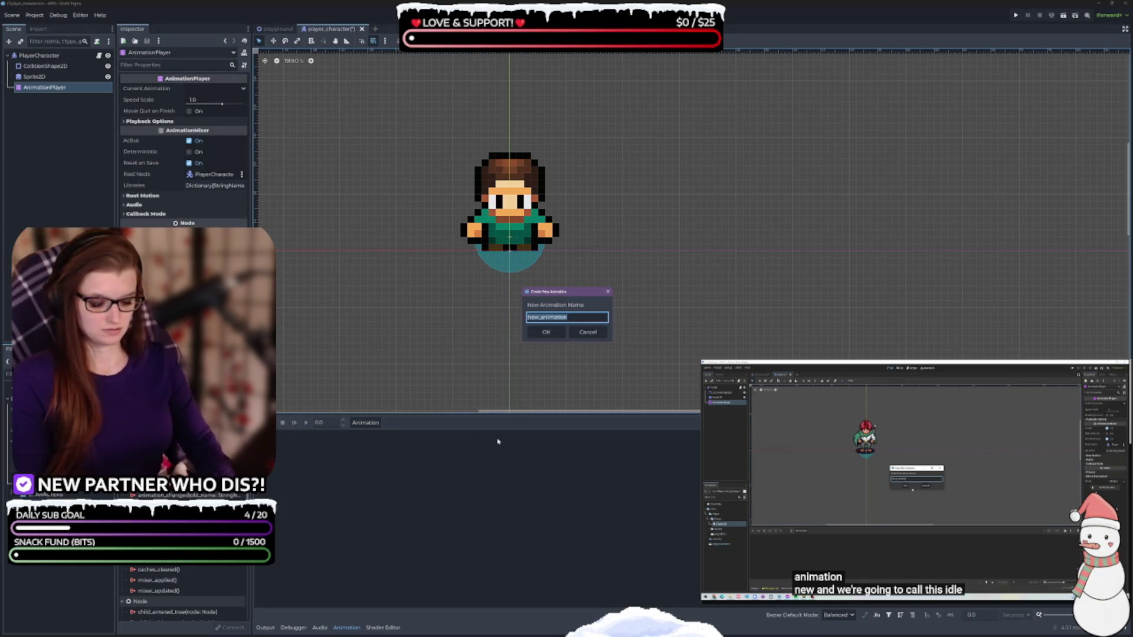
{"action": "type", "text": "idle_"}
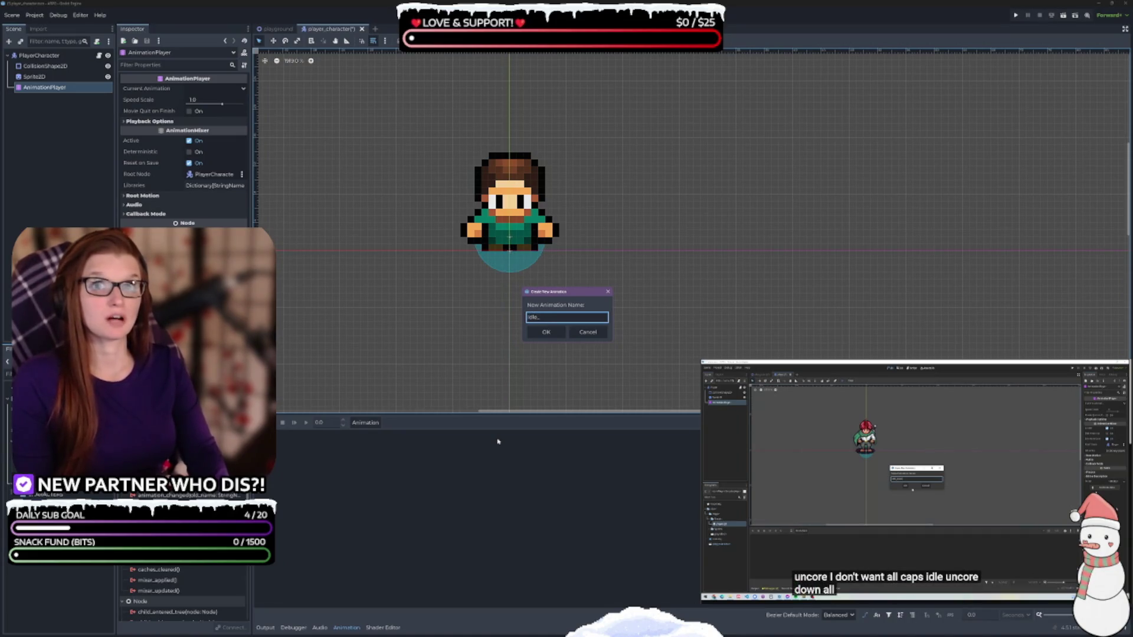
{"action": "type", "text": "down"}
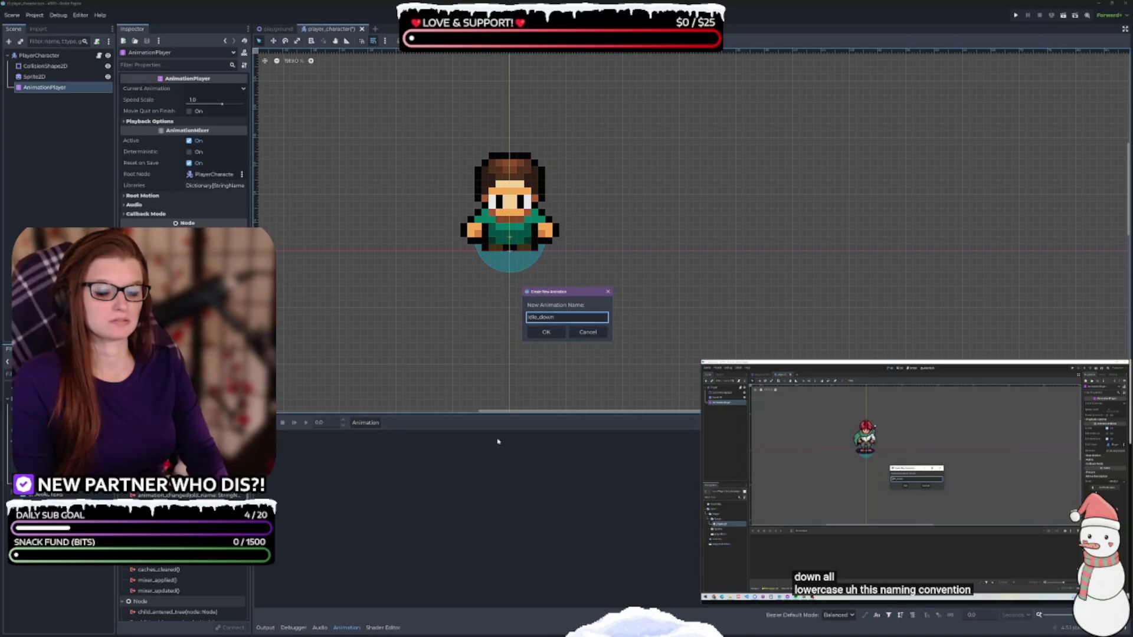
{"action": "key", "text": "Return"}
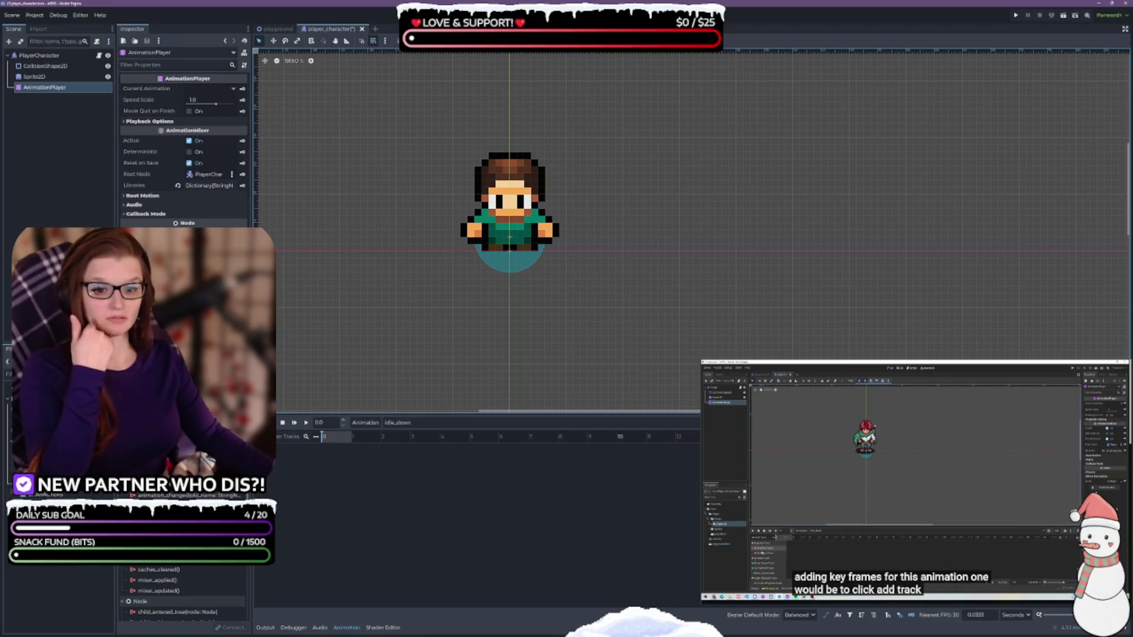
Step: Begin a property track for the Sprite2D frame property, then cancel it
{"action": "left_click", "coordinate": [266, 436]}
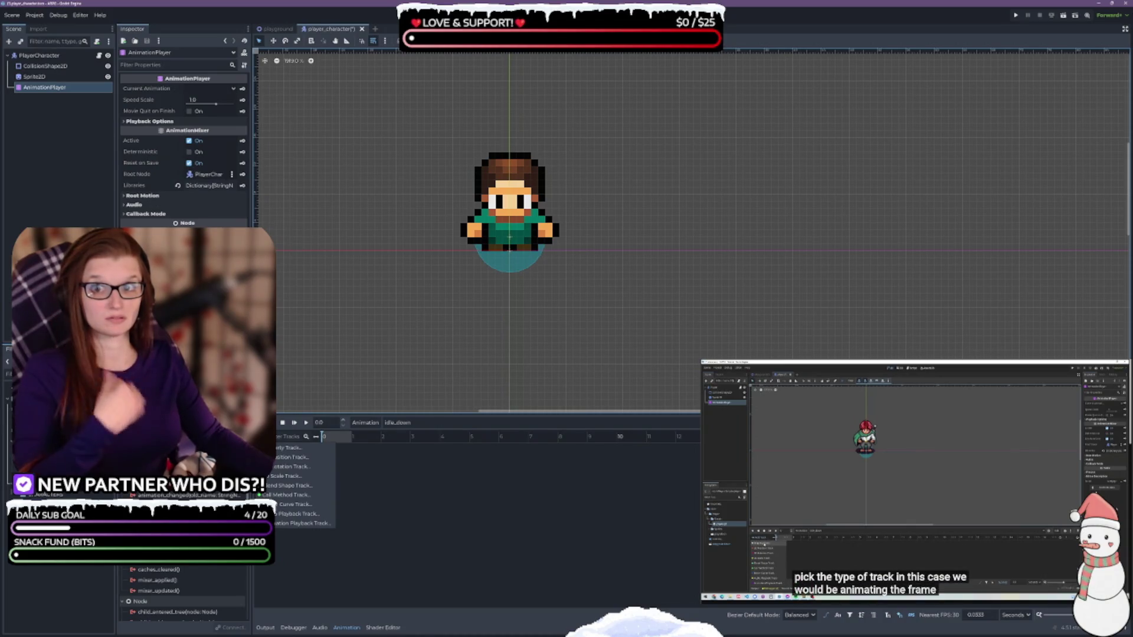
{"action": "left_click", "coordinate": [283, 449]}
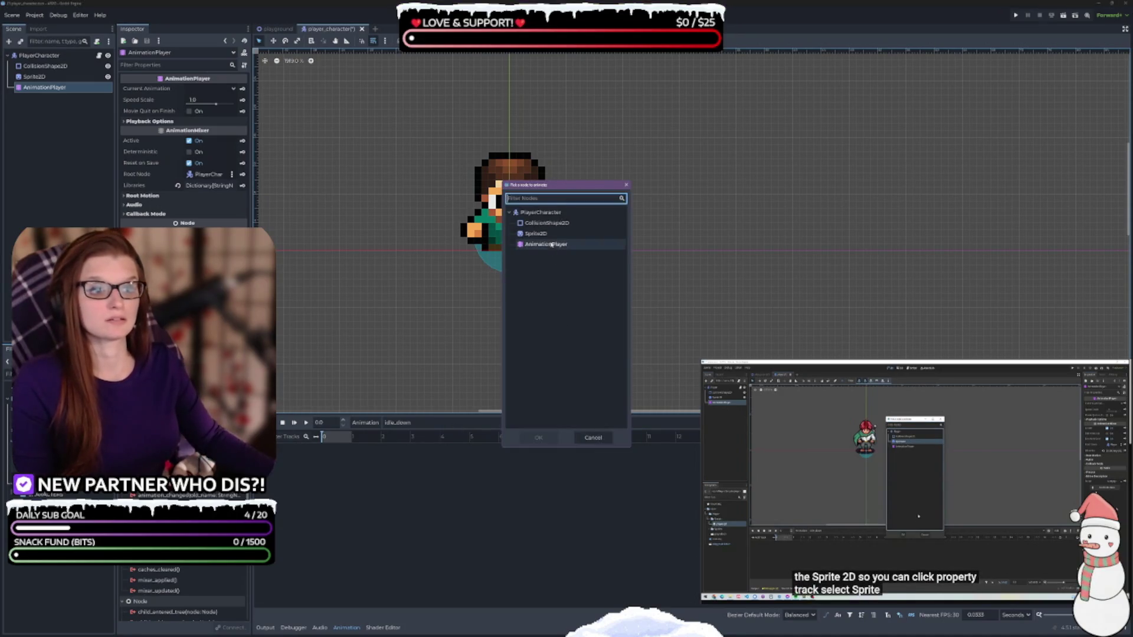
{"action": "left_click", "coordinate": [535, 233]}
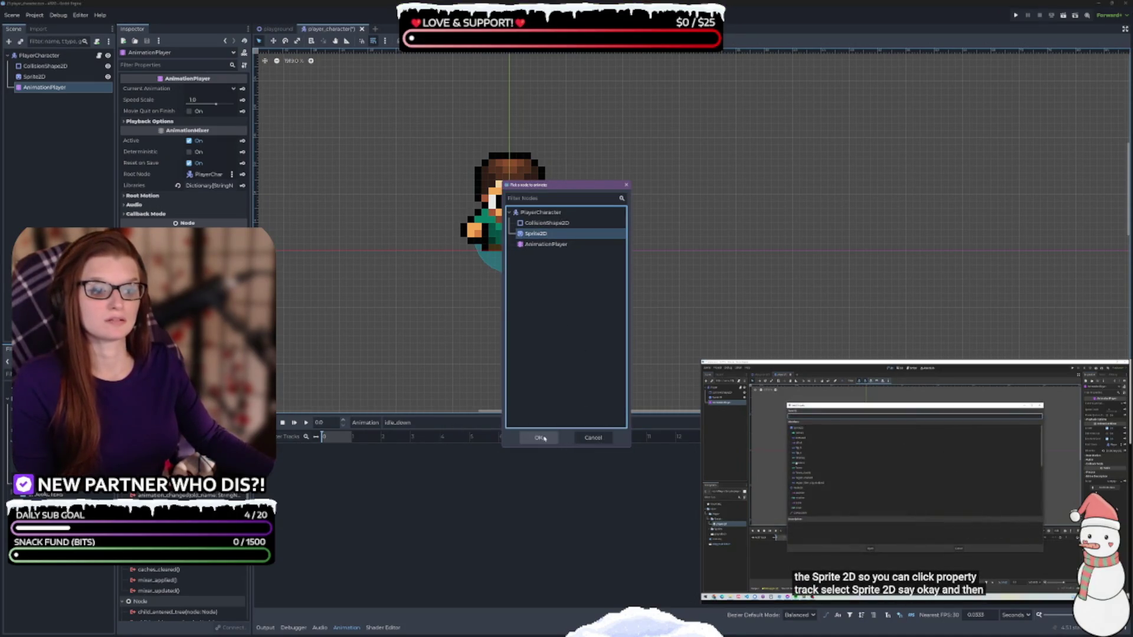
{"action": "left_click", "coordinate": [540, 438]}
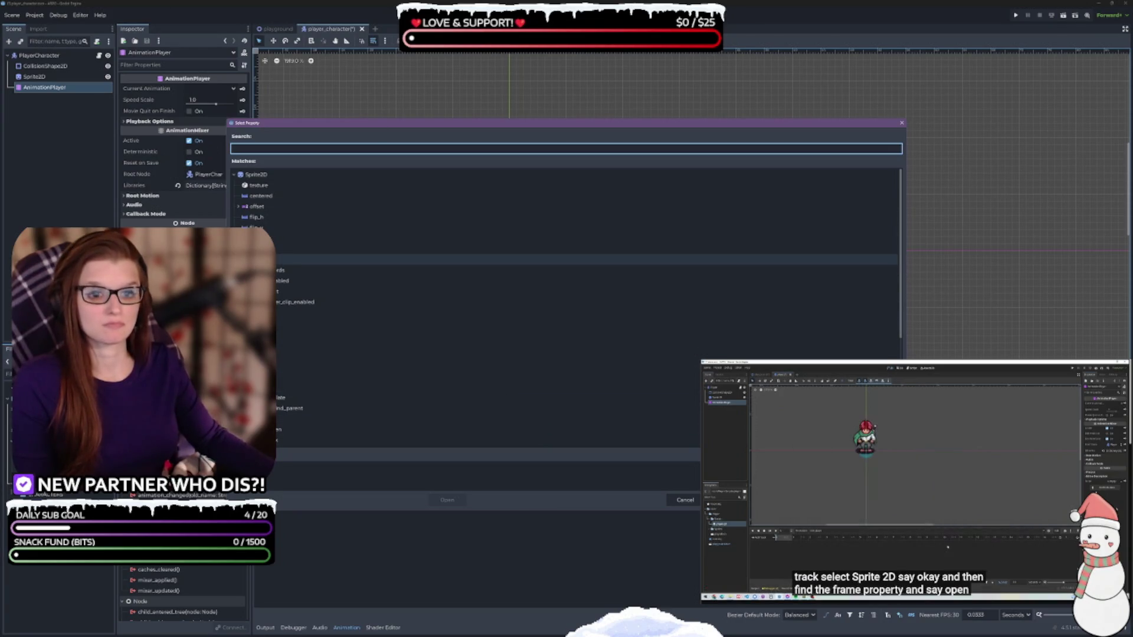
{"action": "left_click", "coordinate": [265, 260]}
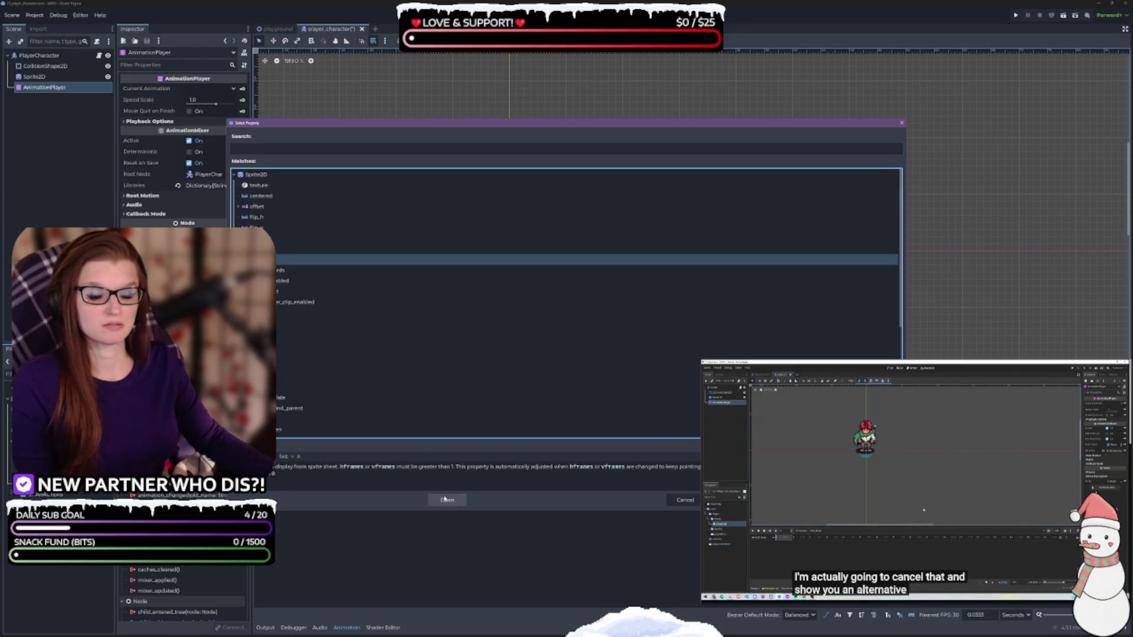
{"action": "left_click", "coordinate": [681, 499]}
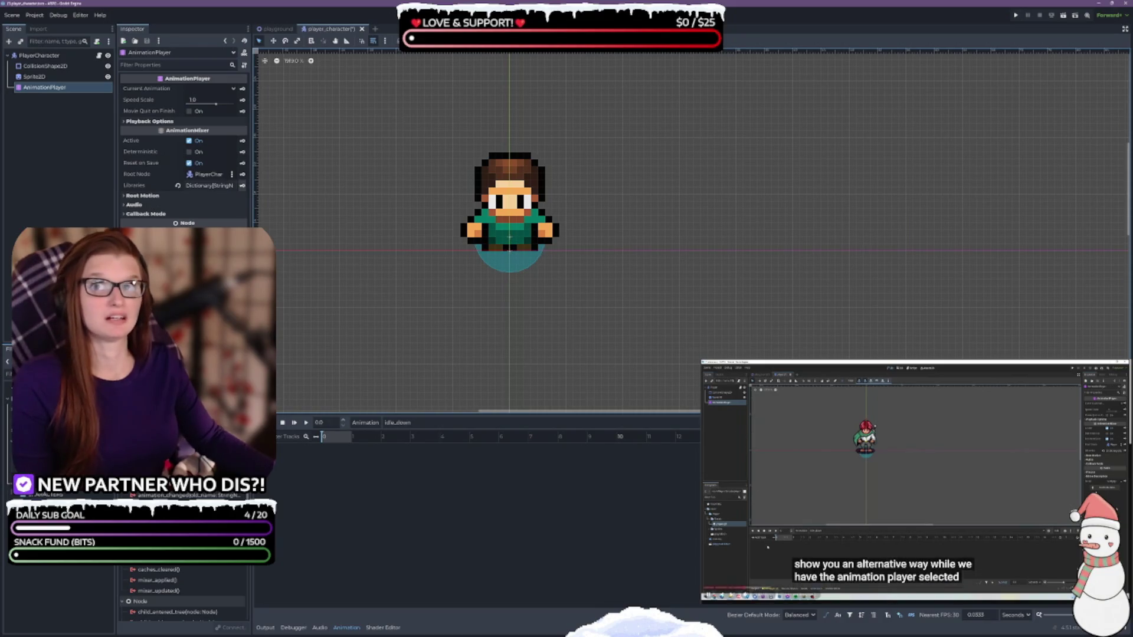
Step: Key the Sprite2D's Frame property in the Inspector, creating a Frame track with a first keyframe
{"action": "left_click", "coordinate": [52, 88]}
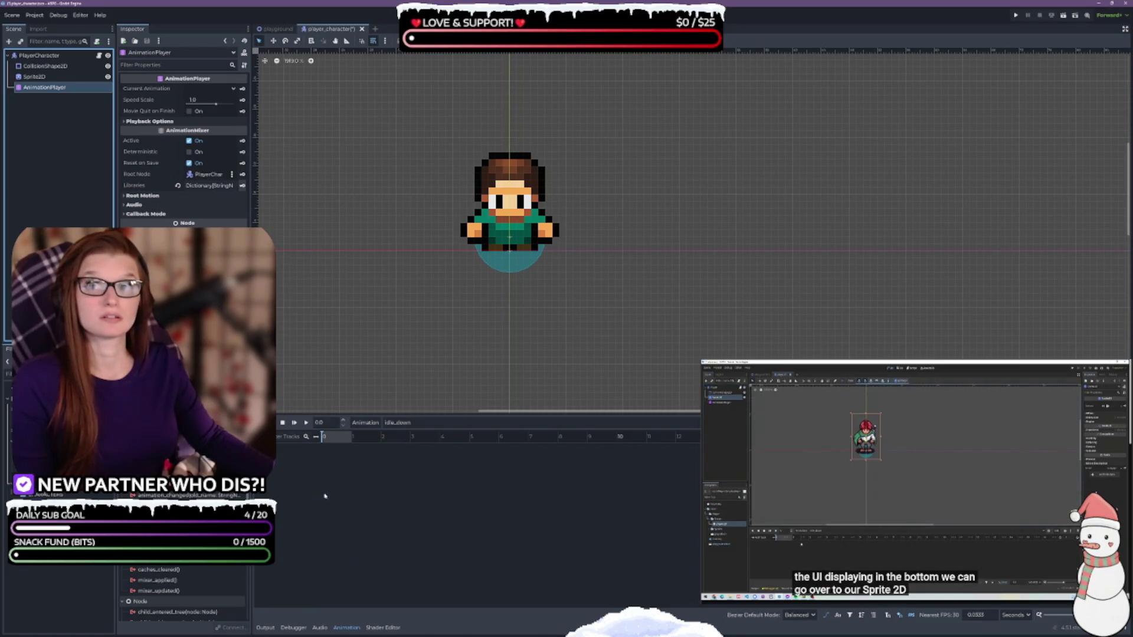
{"action": "left_click", "coordinate": [44, 77]}
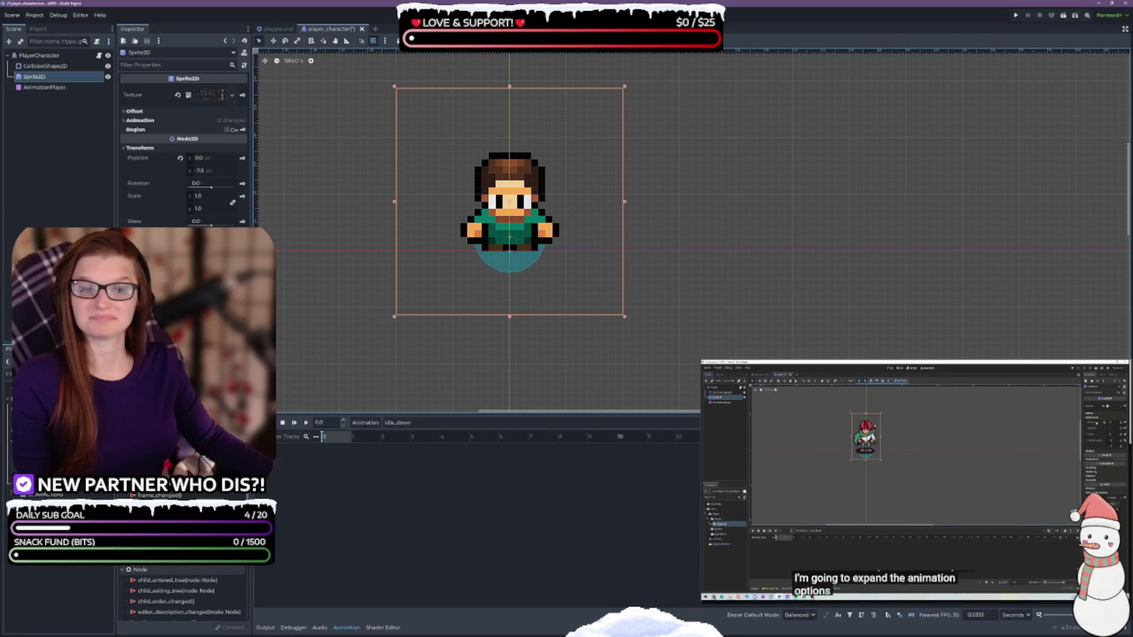
{"action": "left_click", "coordinate": [131, 120]}
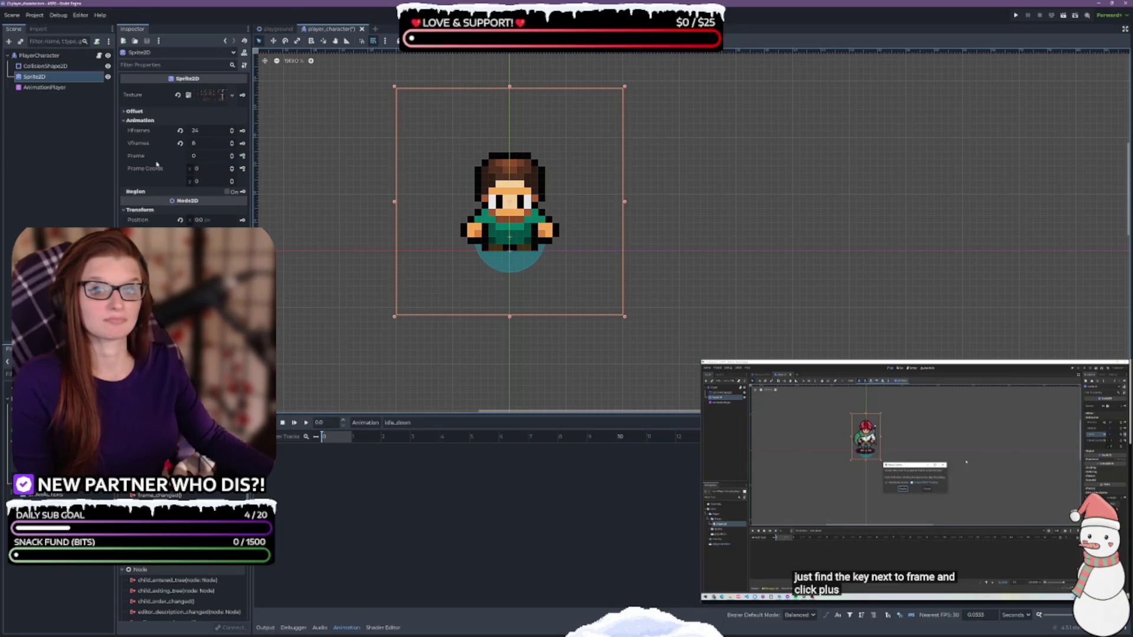
{"action": "left_click", "coordinate": [241, 156]}
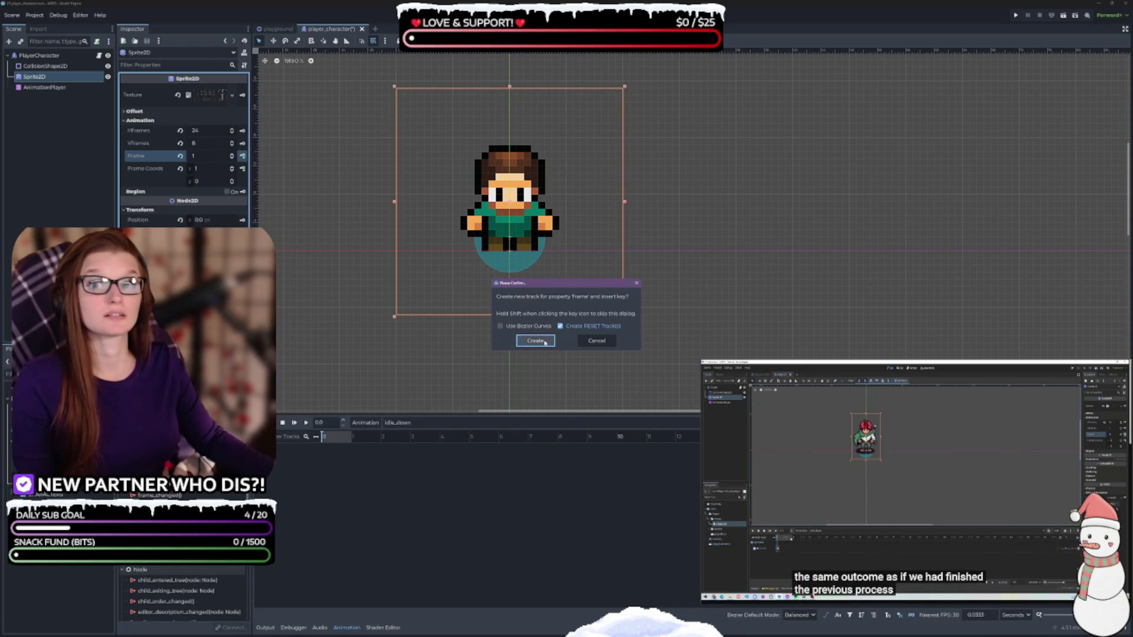
{"action": "left_click", "coordinate": [544, 341]}
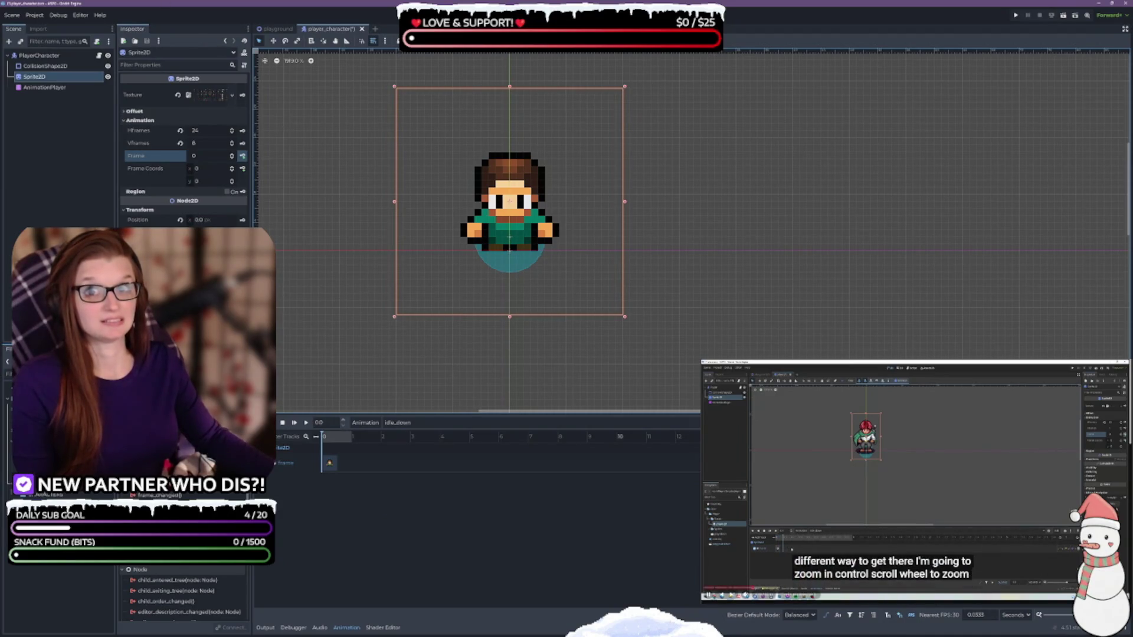
Step: Zoom the animation timeline and save the player_character scene with Ctrl+S
{"action": "scroll", "coordinate": [405, 536], "scroll_direction": "up", "scroll_amount": 1}
{"action": "scroll", "coordinate": [417, 536], "scroll_direction": "up", "scroll_amount": 1}
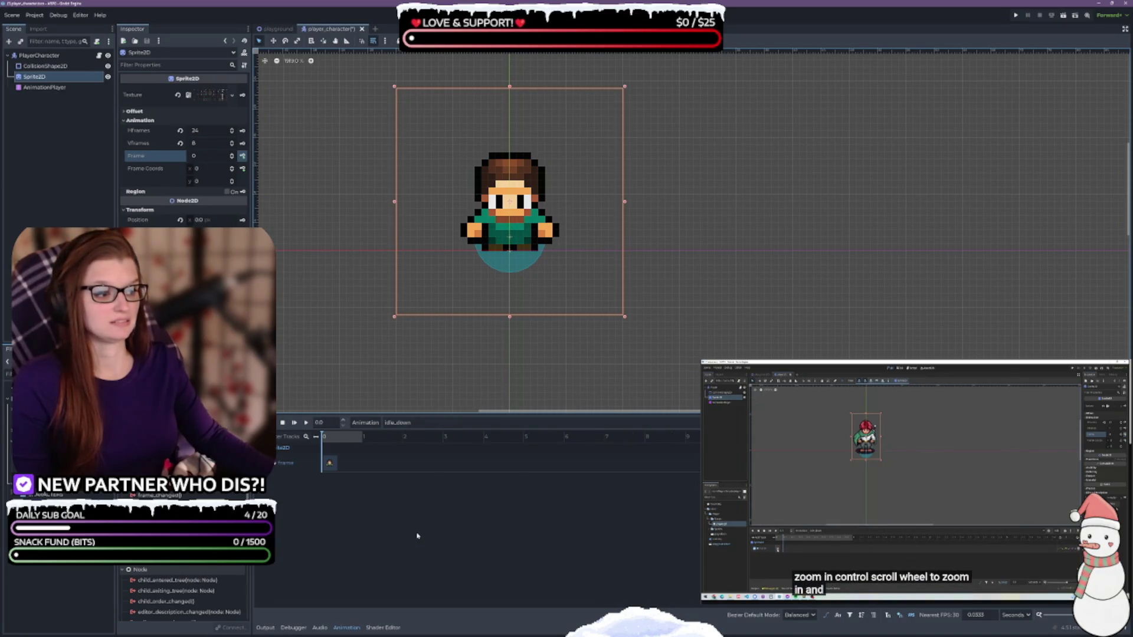
{"action": "scroll", "coordinate": [417, 536], "scroll_direction": "up", "scroll_amount": 1}
{"action": "scroll", "coordinate": [417, 536], "scroll_direction": "up", "scroll_amount": 1}
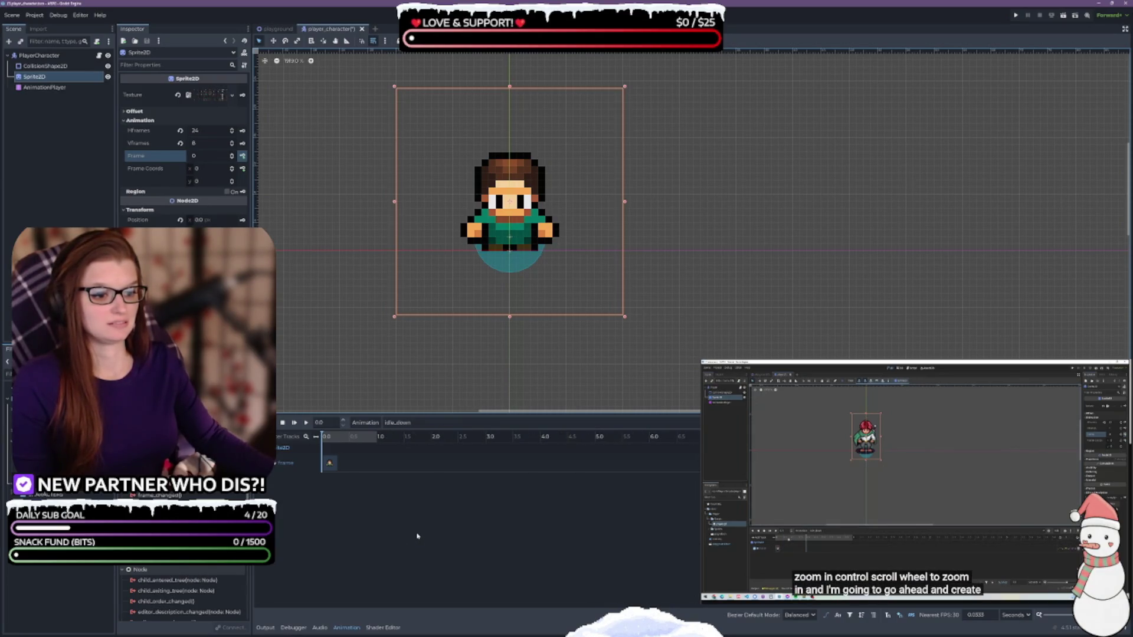
{"action": "scroll", "coordinate": [418, 536], "scroll_direction": "down", "scroll_amount": 2}
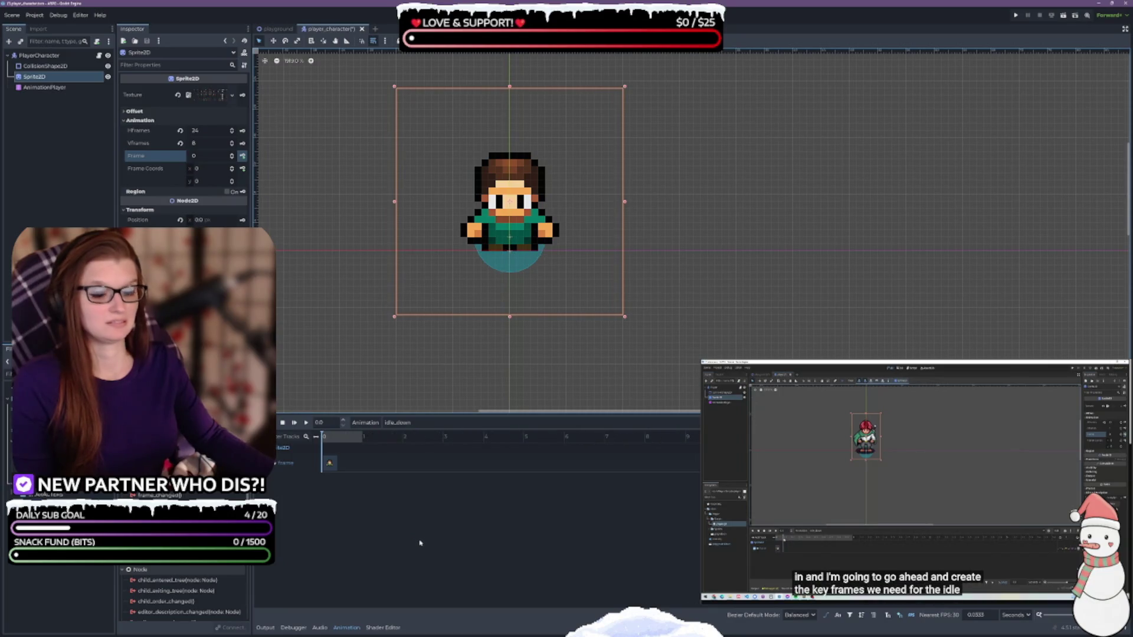
{"action": "key", "text": "ctrl+s"}
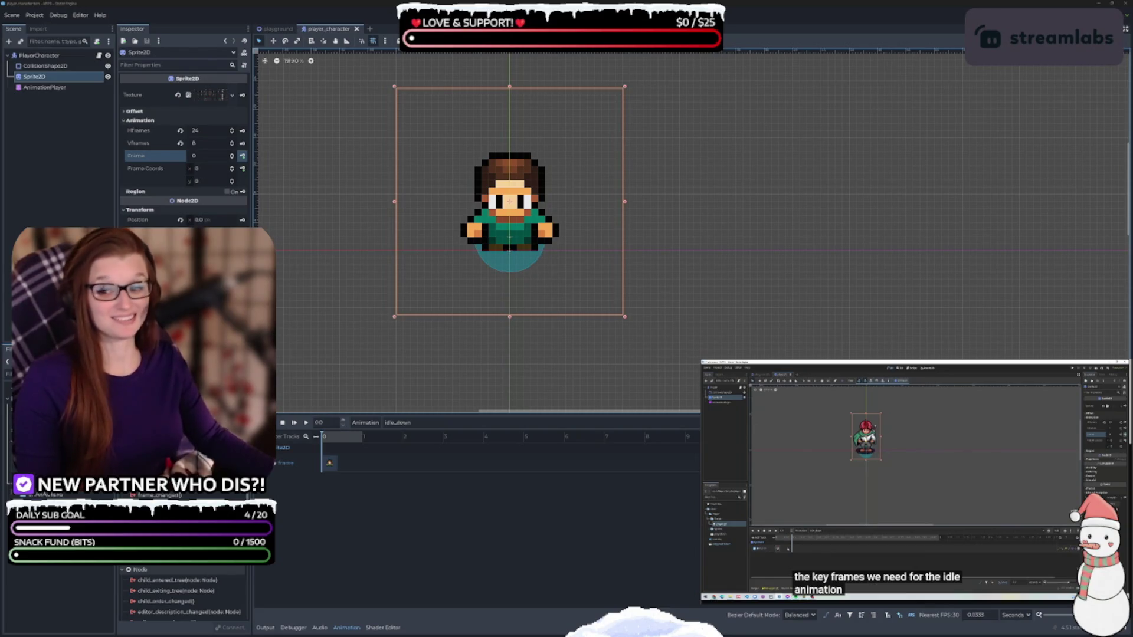
Step: Adjust the timeline view further, then switch over to the sprite sheet image
{"action": "left_click", "coordinate": [462, 508]}
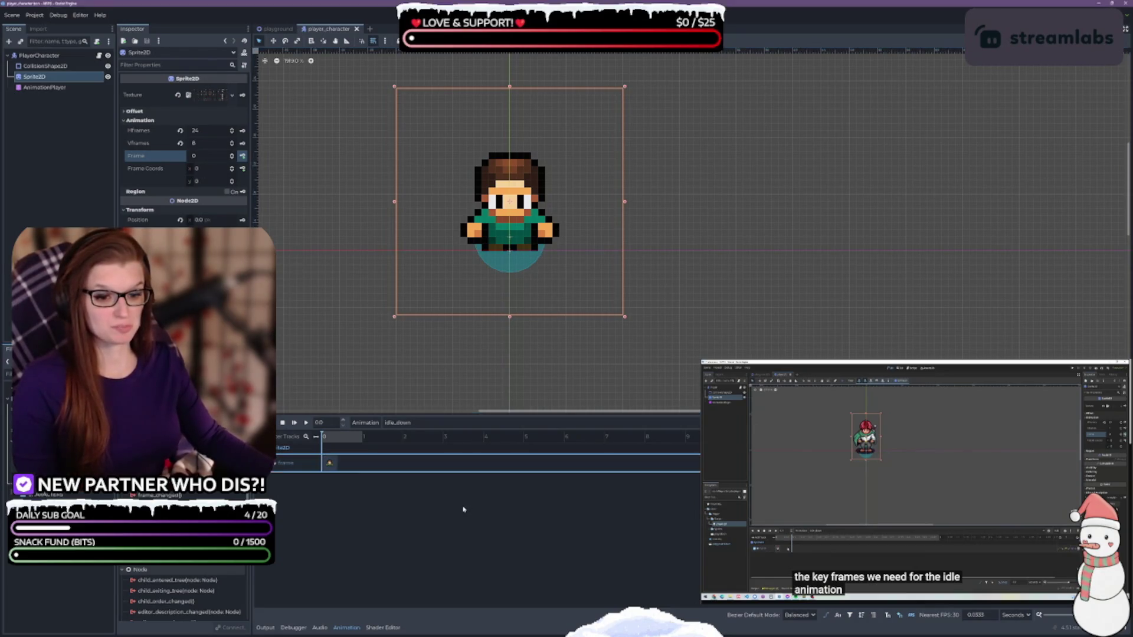
{"action": "scroll", "coordinate": [464, 510], "scroll_direction": "up", "scroll_amount": 1}
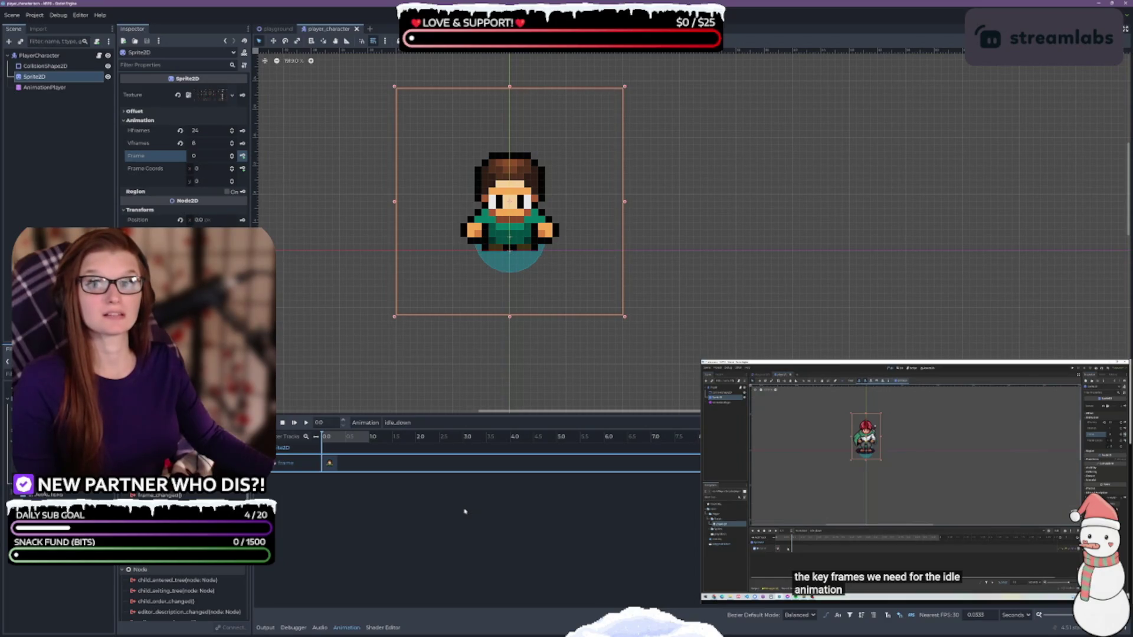
{"action": "scroll", "coordinate": [464, 511], "scroll_direction": "up", "scroll_amount": 1}
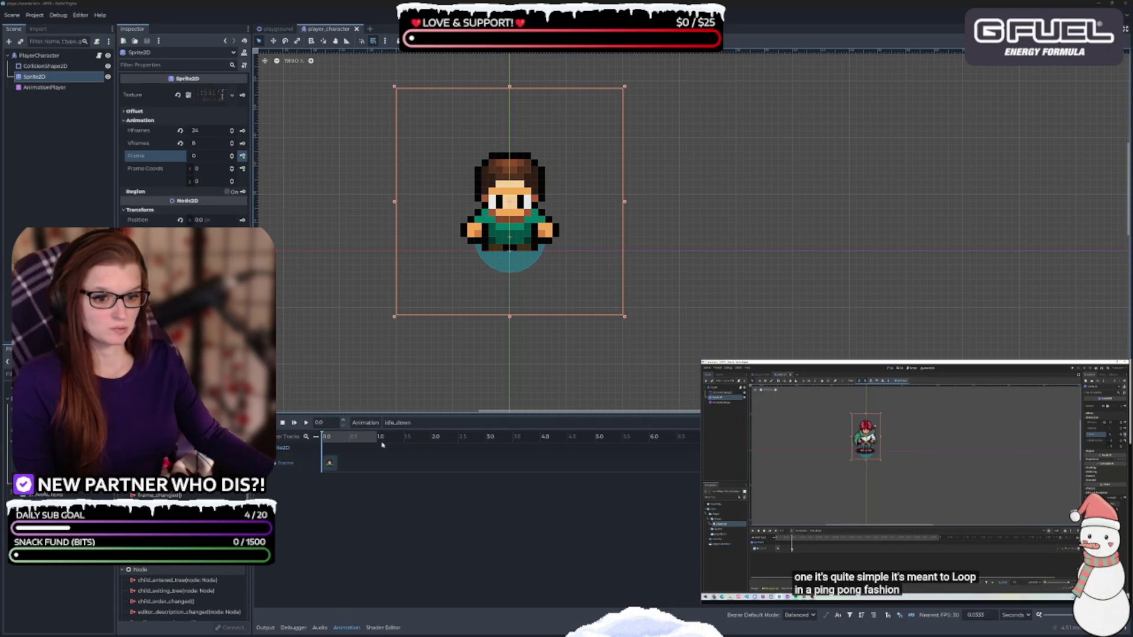
{"action": "left_click", "coordinate": [904, 472]}
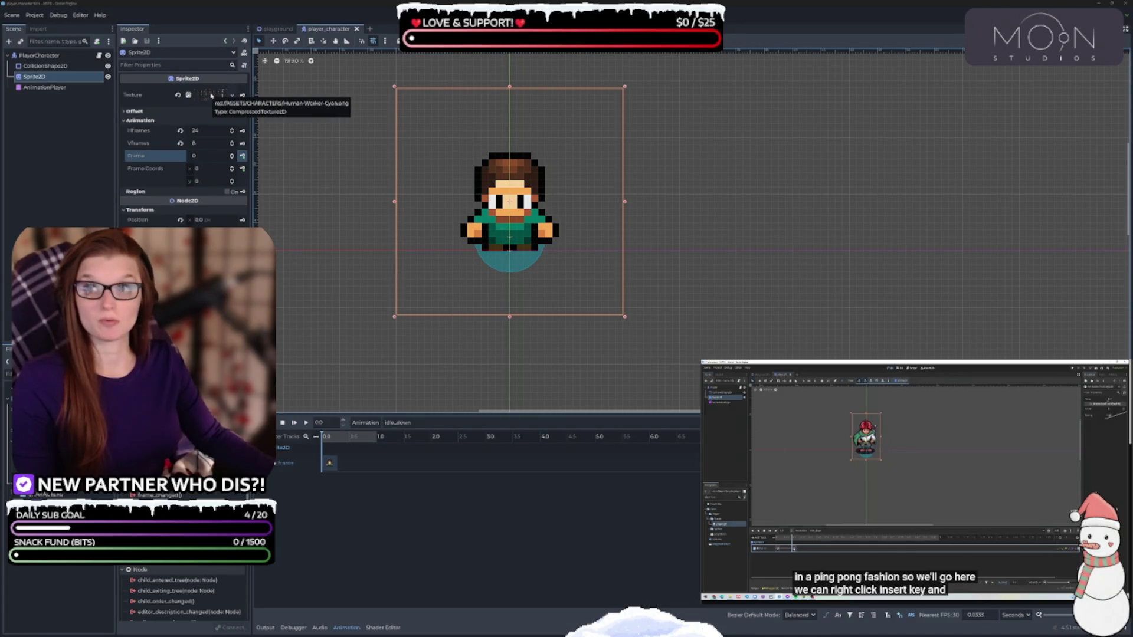
{"action": "key", "text": "alt+Tab"}
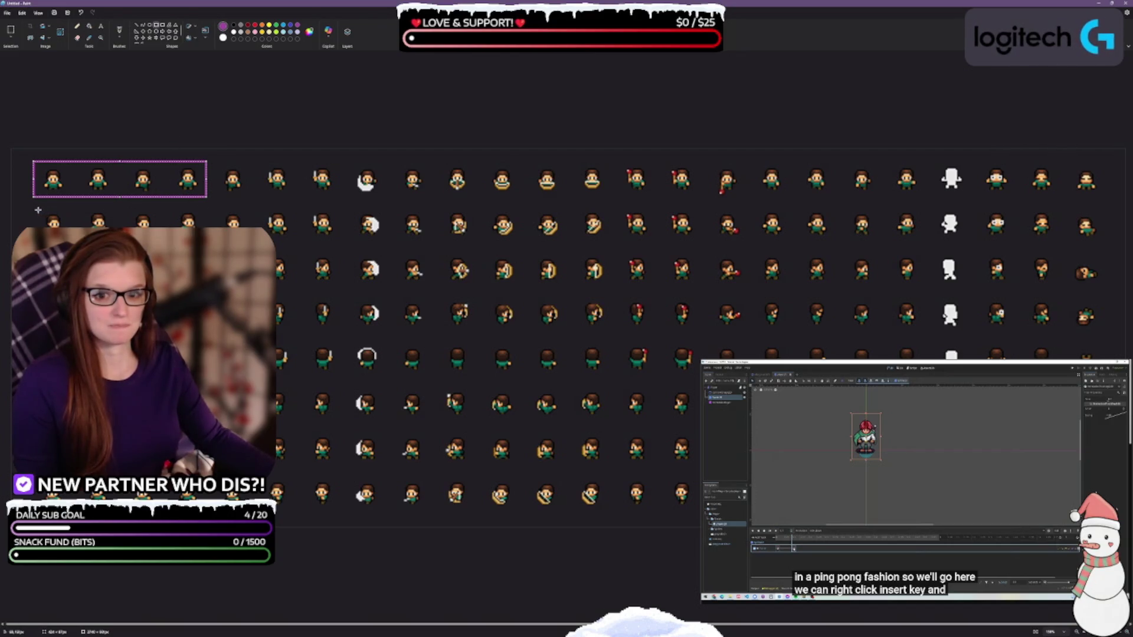
Step: Outline the first four frames of the sprite sheet's second row with a purple box
{"action": "left_click_drag", "start_coordinate": [31, 207], "coordinate": [208, 241]}
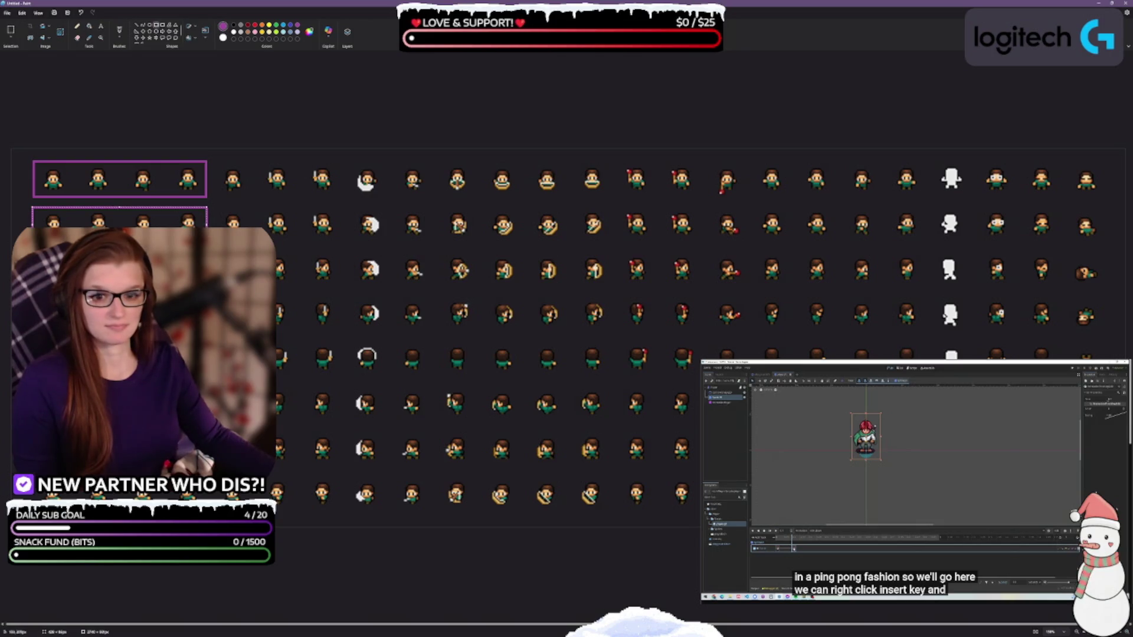
{"action": "key", "text": "Return"}
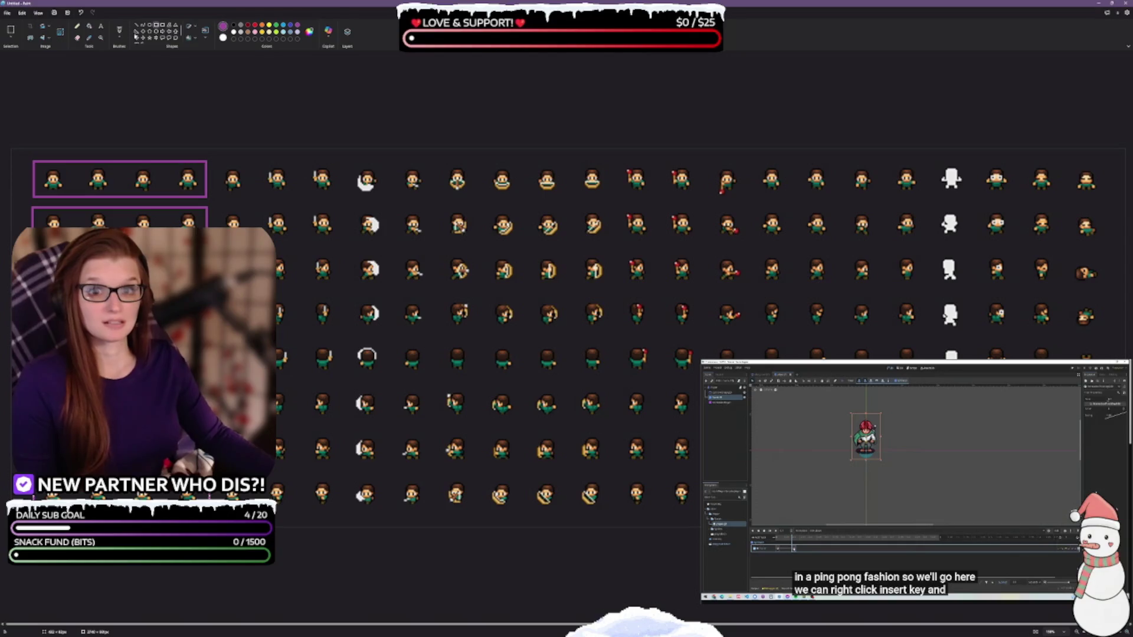
{"action": "left_click", "coordinate": [101, 26]}
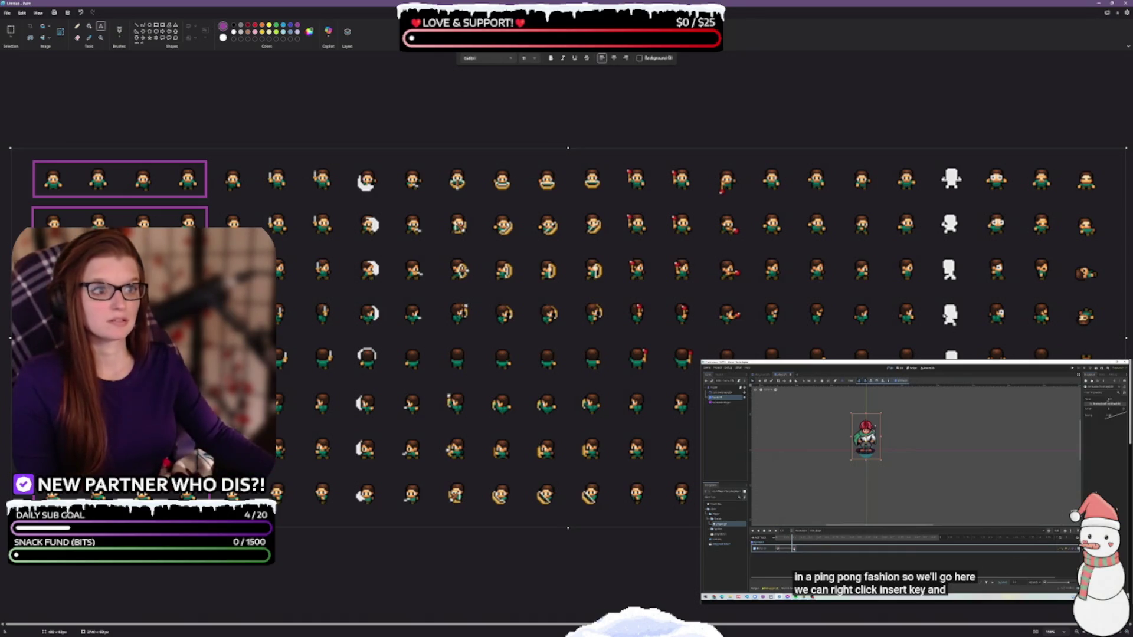
Step: Place a text label reading 'walk down' above the first row and widen its box
{"action": "left_click", "coordinate": [519, 162]}
{"action": "left_click", "coordinate": [48, 152]}
{"action": "left_click", "coordinate": [57, 158]}
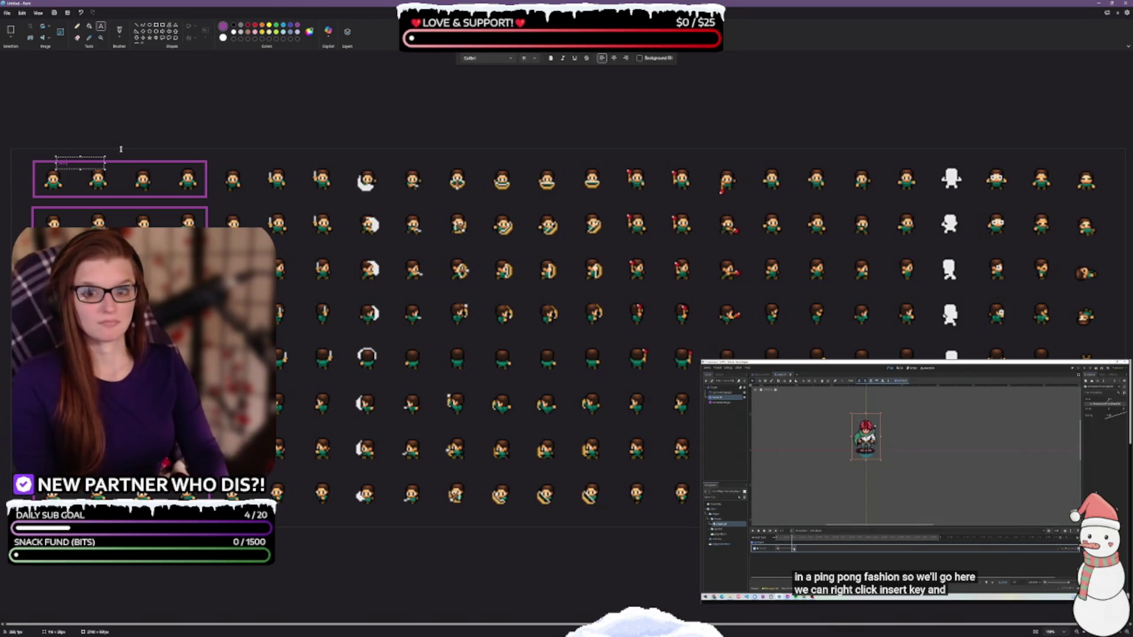
{"action": "type", "text": "walk down"}
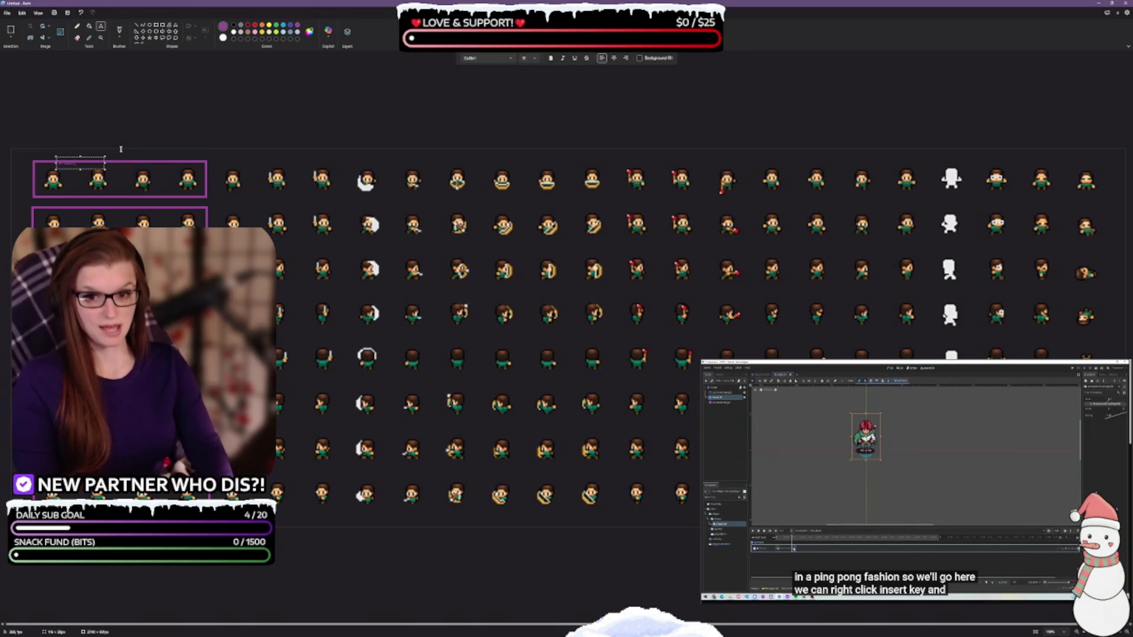
{"action": "left_click_drag", "start_coordinate": [105, 168], "coordinate": [122, 168]}
Step: Make the label text larger and bold, in the MonoLisa monospace font
{"action": "key", "text": "ctrl+a"}
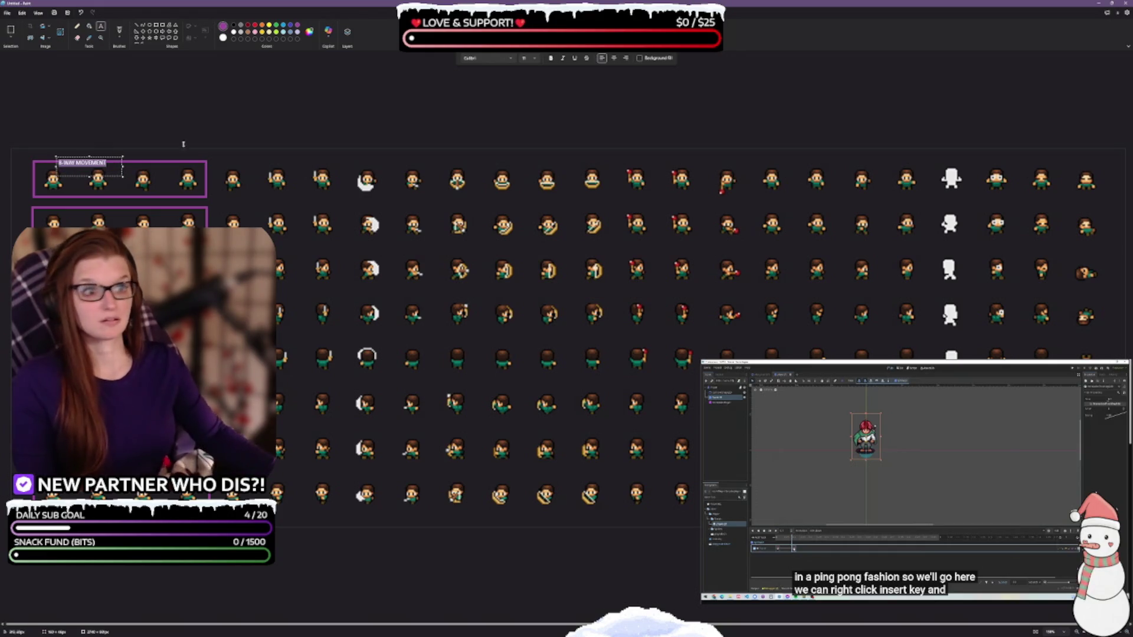
{"action": "left_click", "coordinate": [536, 59]}
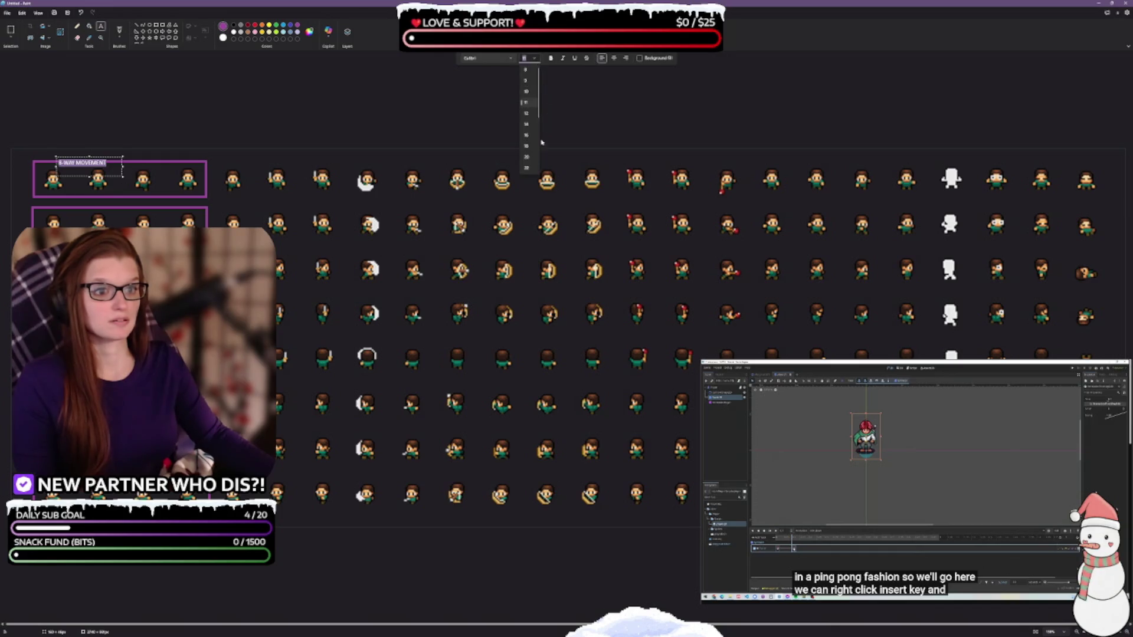
{"action": "left_click", "coordinate": [531, 168]}
{"action": "left_click", "coordinate": [551, 59]}
{"action": "left_click", "coordinate": [515, 59]}
{"action": "scroll", "coordinate": [504, 71], "scroll_direction": "down", "scroll_amount": 15}
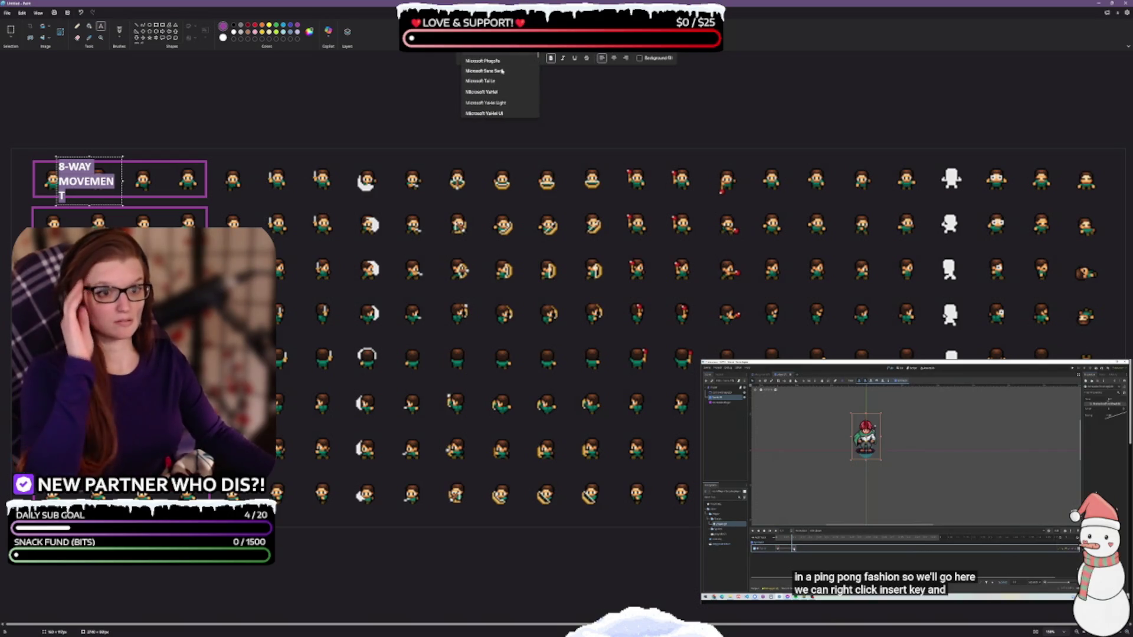
{"action": "scroll", "coordinate": [503, 71], "scroll_direction": "down", "scroll_amount": 3}
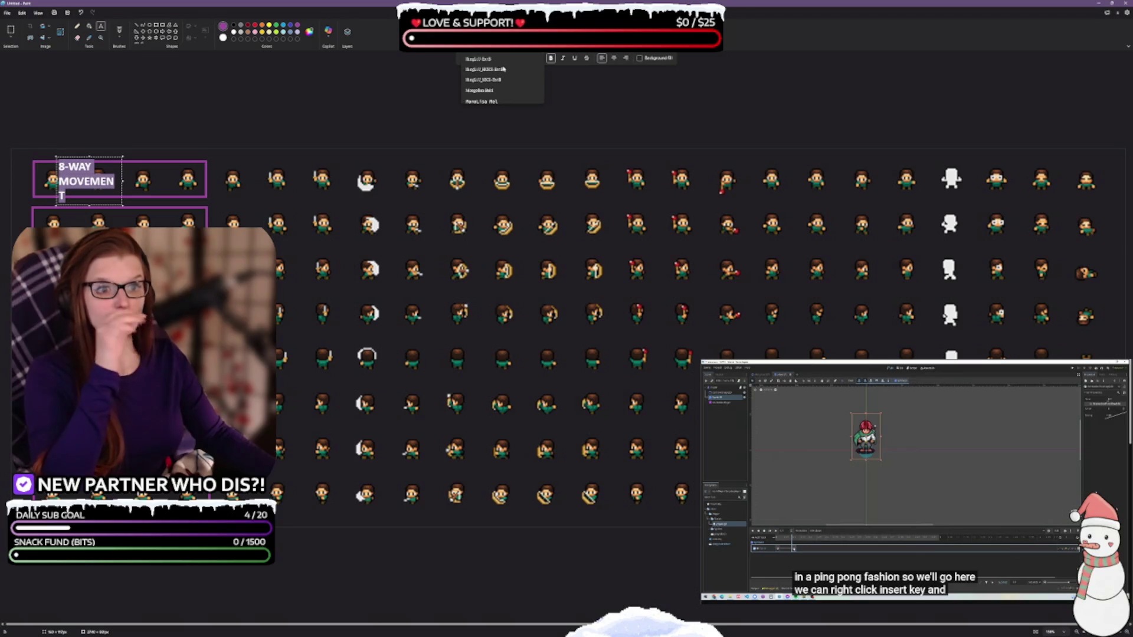
{"action": "scroll", "coordinate": [501, 77], "scroll_direction": "down", "scroll_amount": 1}
{"action": "left_click", "coordinate": [497, 88]}
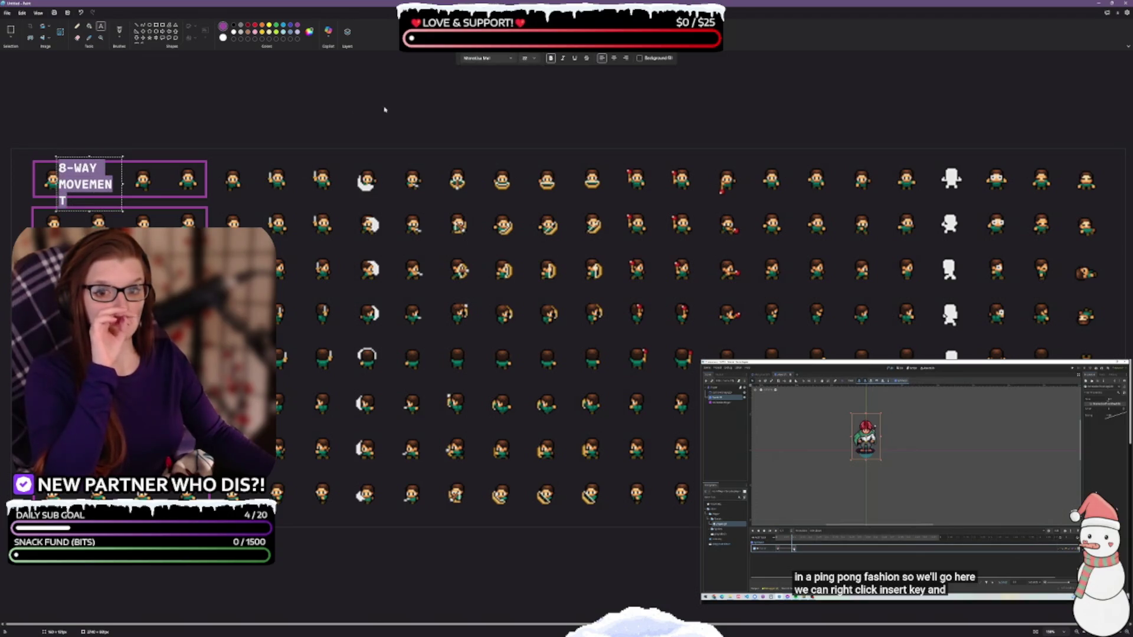
Step: Resize and underline the 8-WAY MOVEMENT label, move it over the first box, give it a white background
{"action": "left_click_drag", "start_coordinate": [136, 184], "coordinate": [196, 180]}
{"action": "left_click_drag", "start_coordinate": [125, 211], "coordinate": [124, 183]}
{"action": "left_click", "coordinate": [576, 58]}
{"action": "mouse_move", "coordinate": [175, 157]}
{"action": "left_mouse_down"}
{"action": "mouse_move", "coordinate": [180, 138]}
{"action": "mouse_move", "coordinate": [184, 172]}
{"action": "mouse_move", "coordinate": [186, 150]}
{"action": "left_mouse_up"}
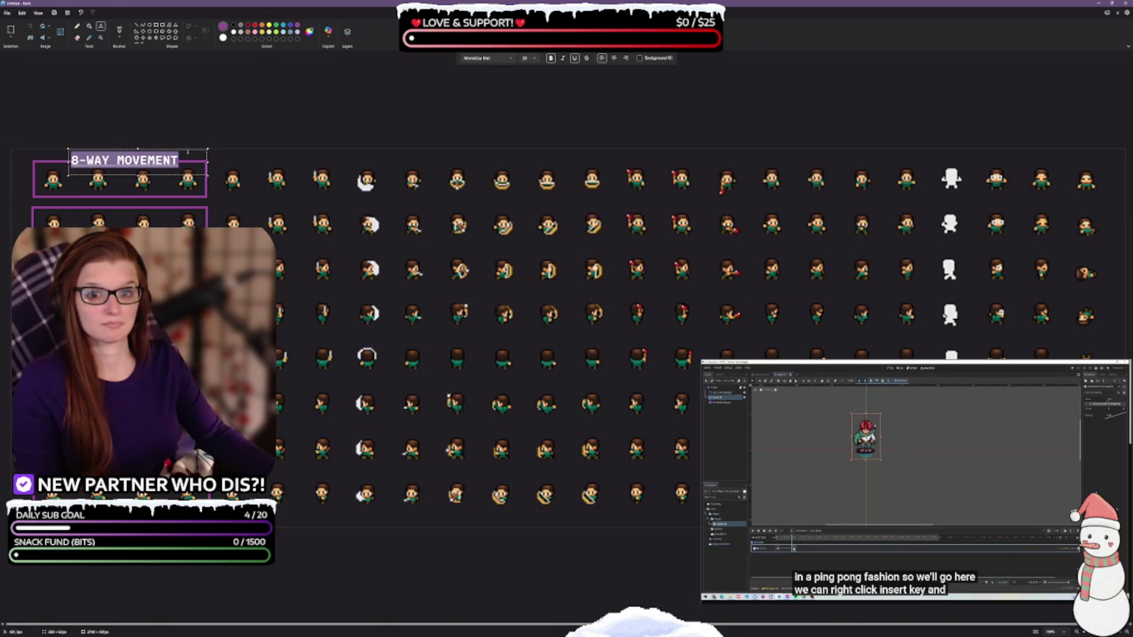
{"action": "left_click", "coordinate": [657, 59]}
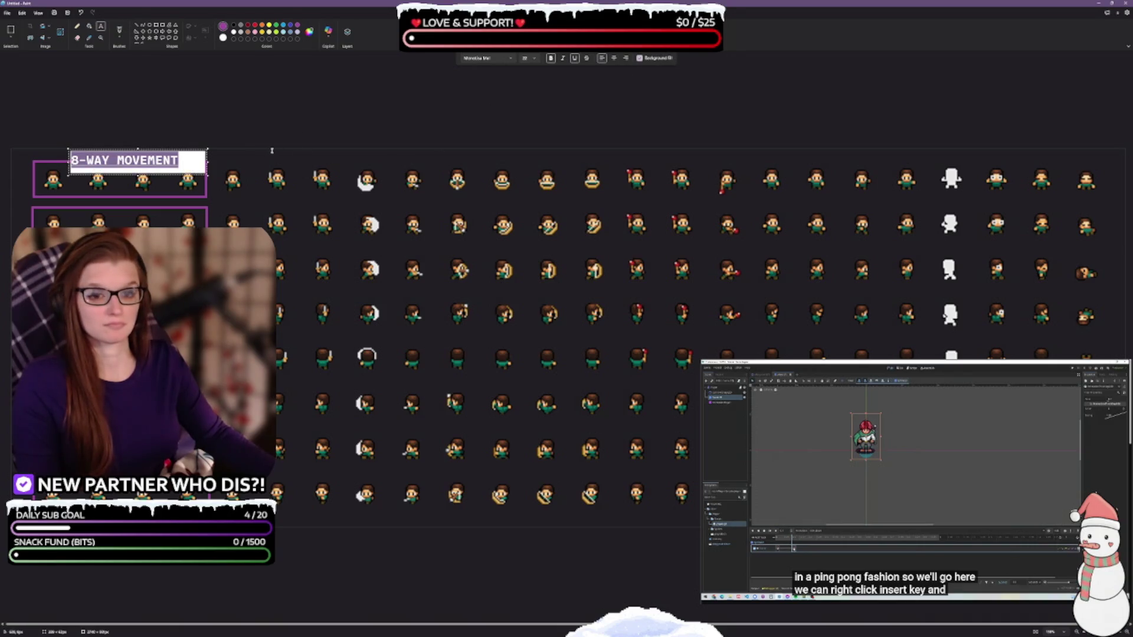
{"action": "left_click", "coordinate": [216, 174]}
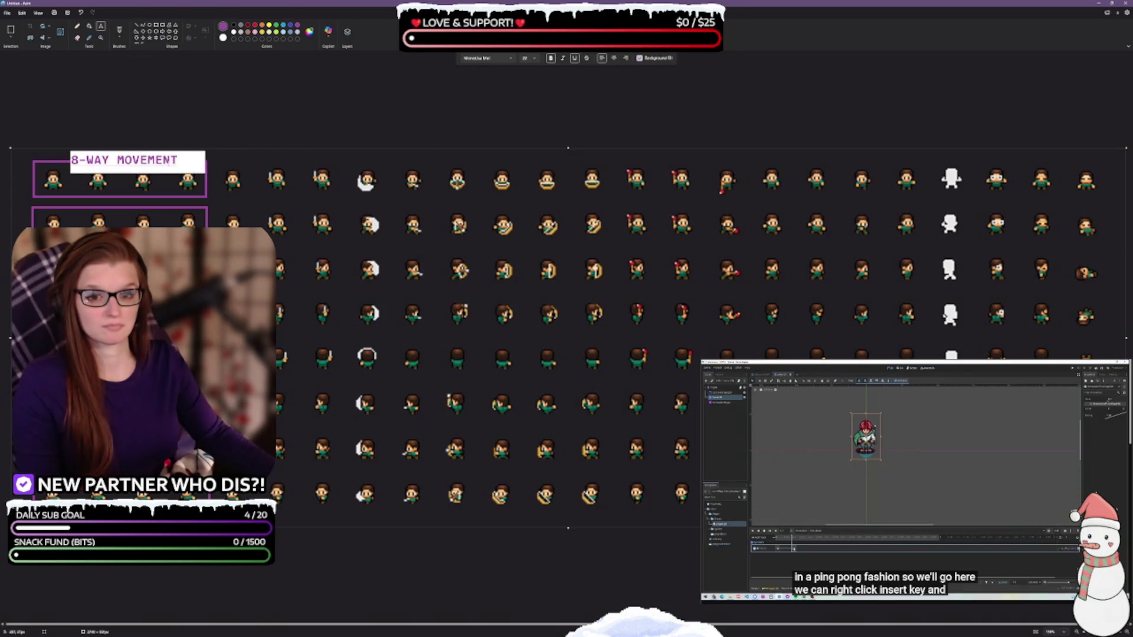
Step: Undo the stray empty text box and the 8-WAY MOVEMENT label
{"action": "left_click_drag", "start_coordinate": [178, 158], "coordinate": [297, 177]}
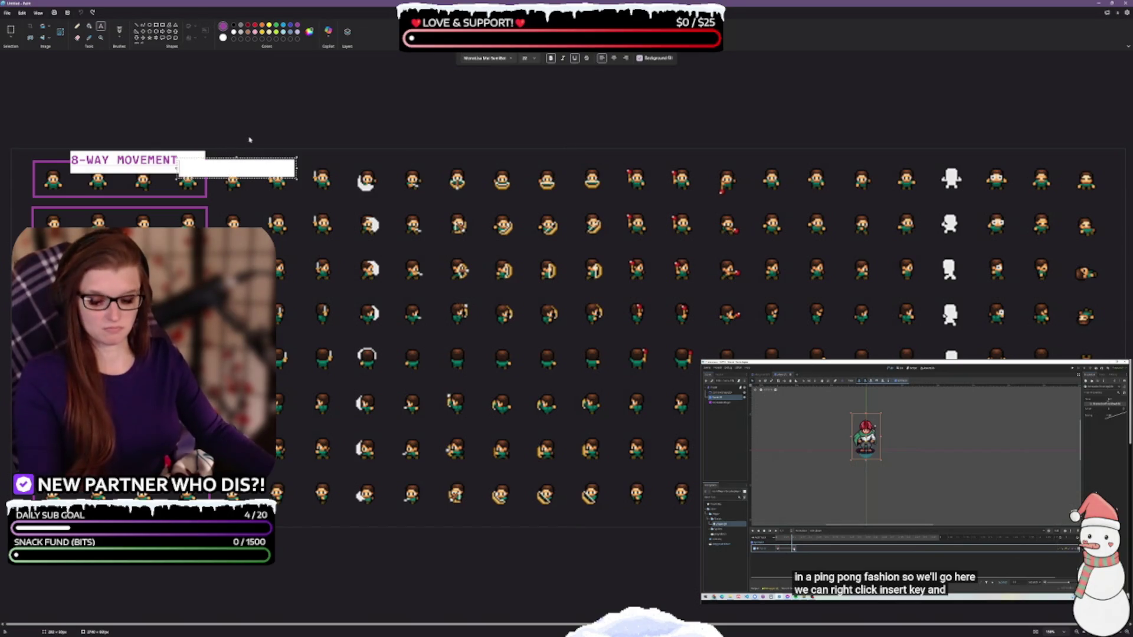
{"action": "key", "text": "Escape"}
{"action": "key", "text": "ctrl+z"}
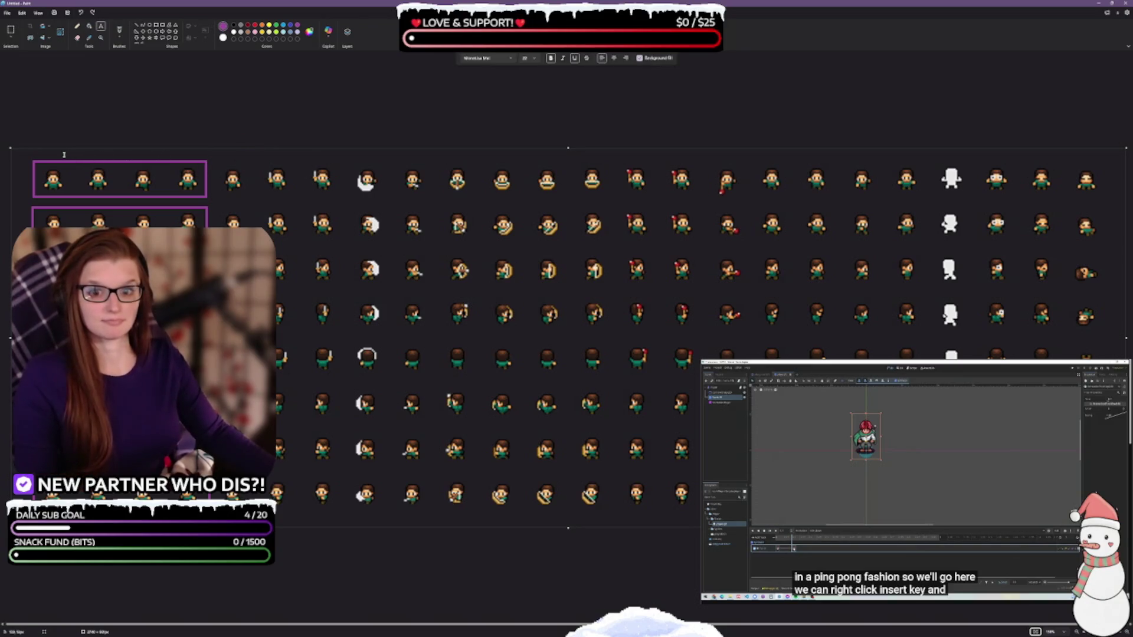
{"action": "left_click_drag", "start_coordinate": [61, 156], "coordinate": [181, 176]}
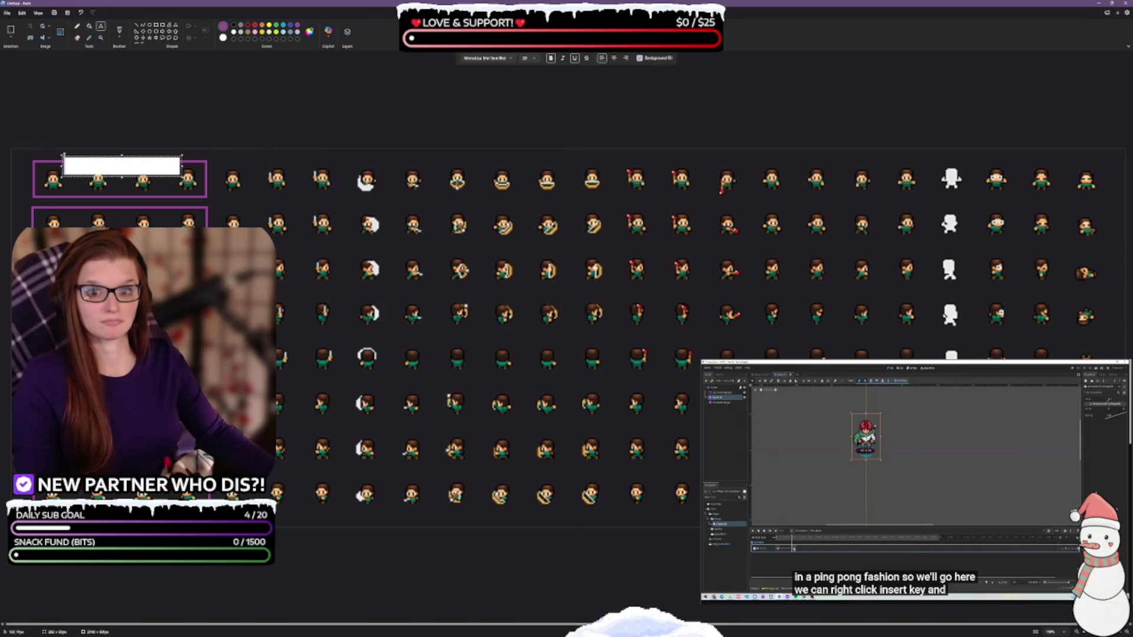
{"action": "left_click", "coordinate": [222, 38]}
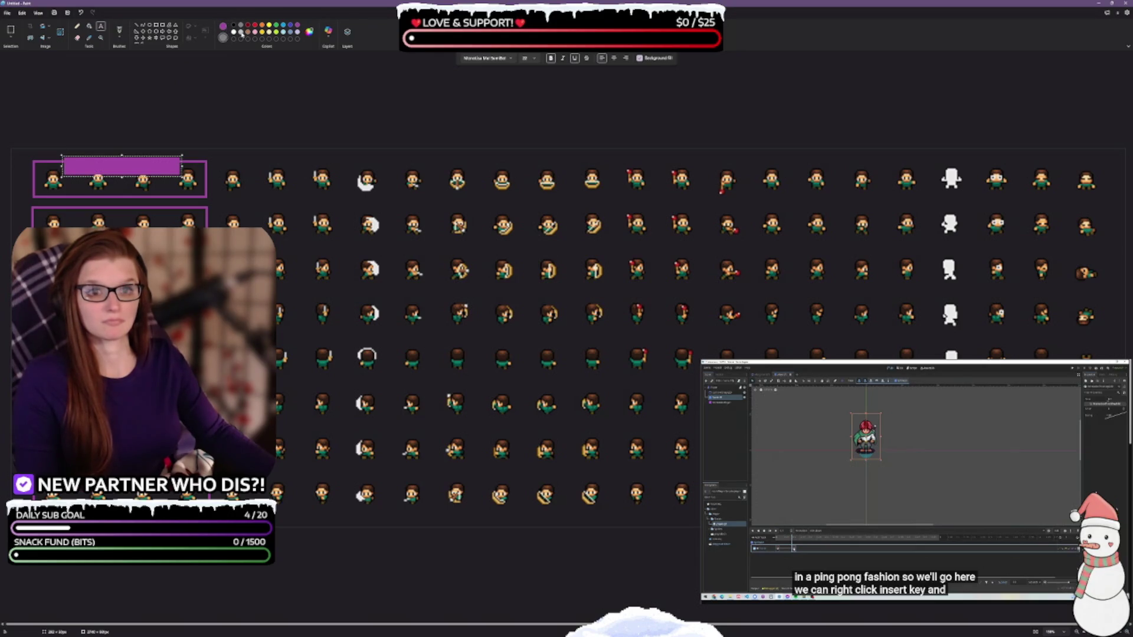
{"action": "left_click", "coordinate": [224, 26]}
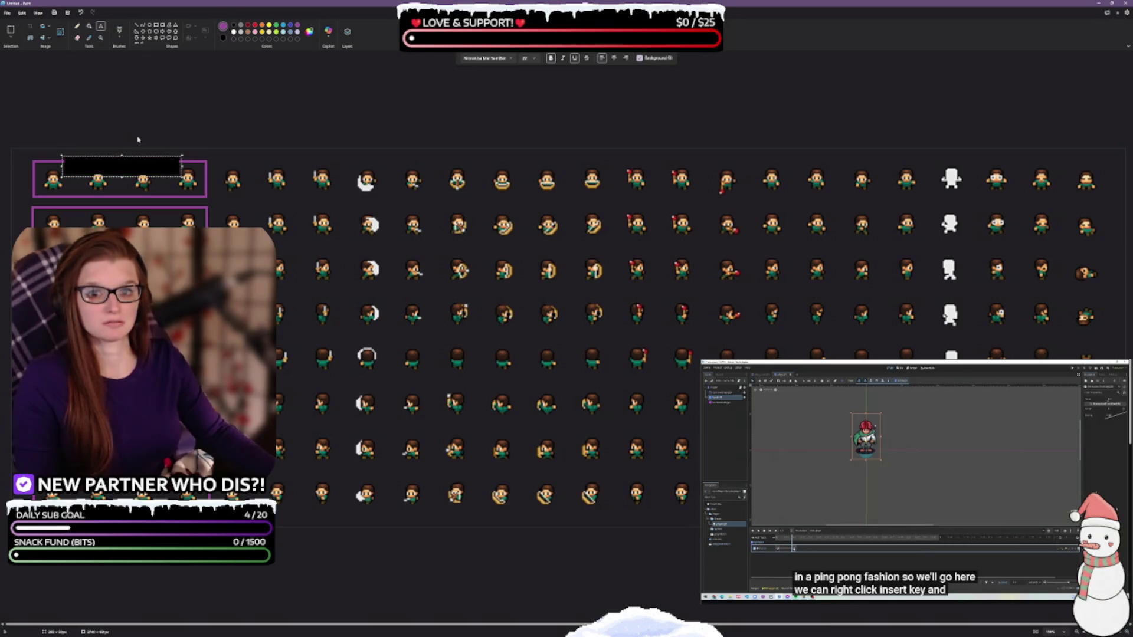
{"action": "type", "text": "8-"}
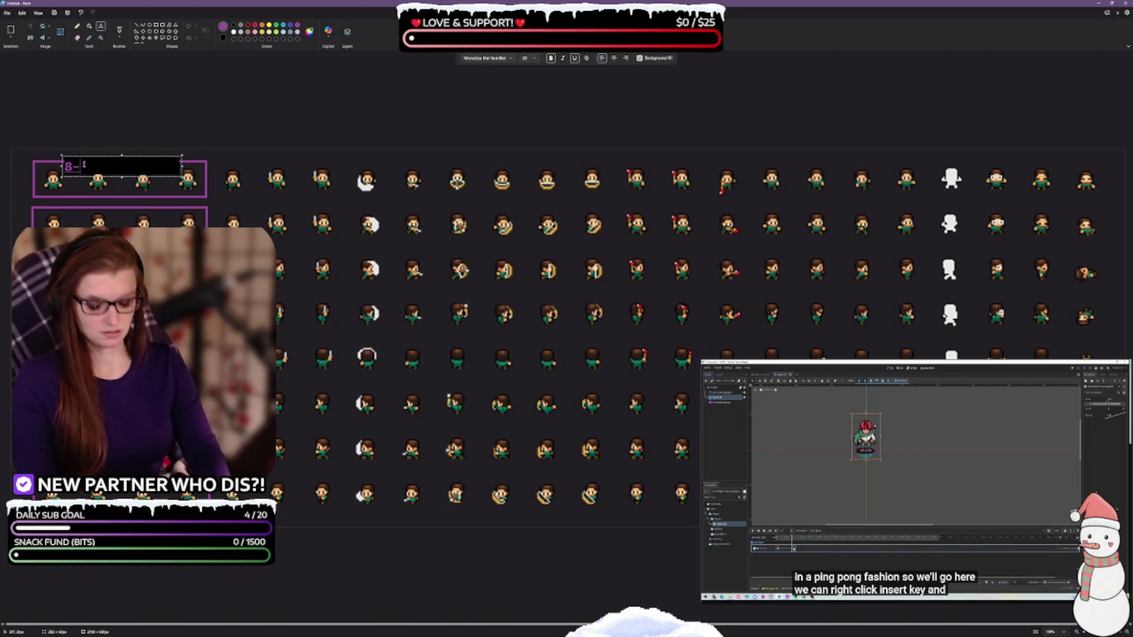
{"action": "type", "text": "WAY MOVEMENT"}
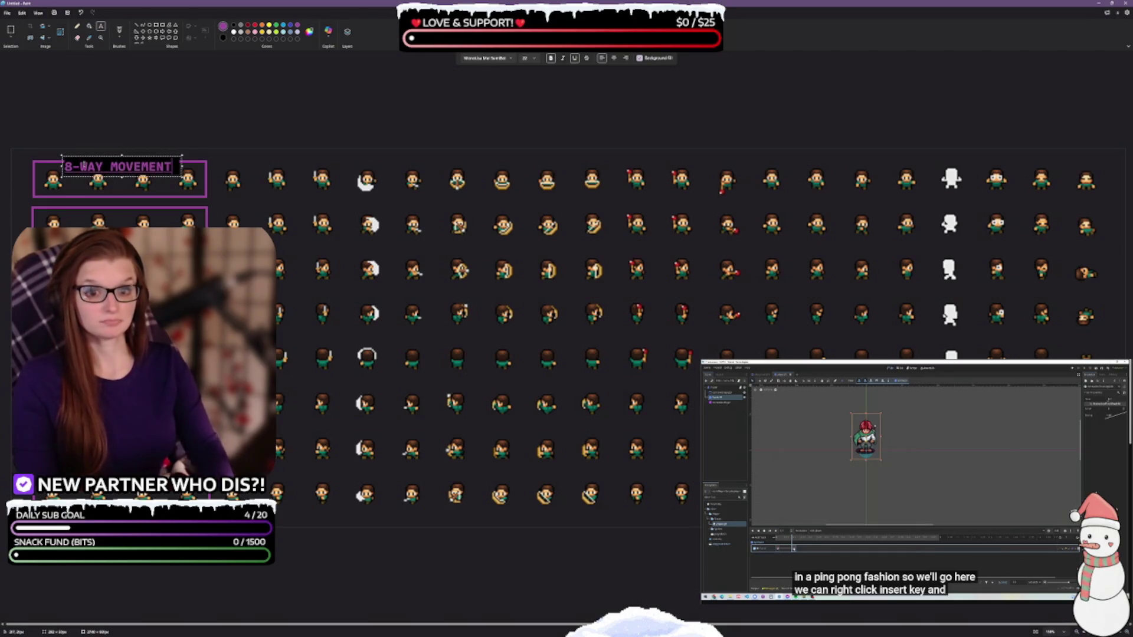
{"action": "left_click", "coordinate": [135, 156]}
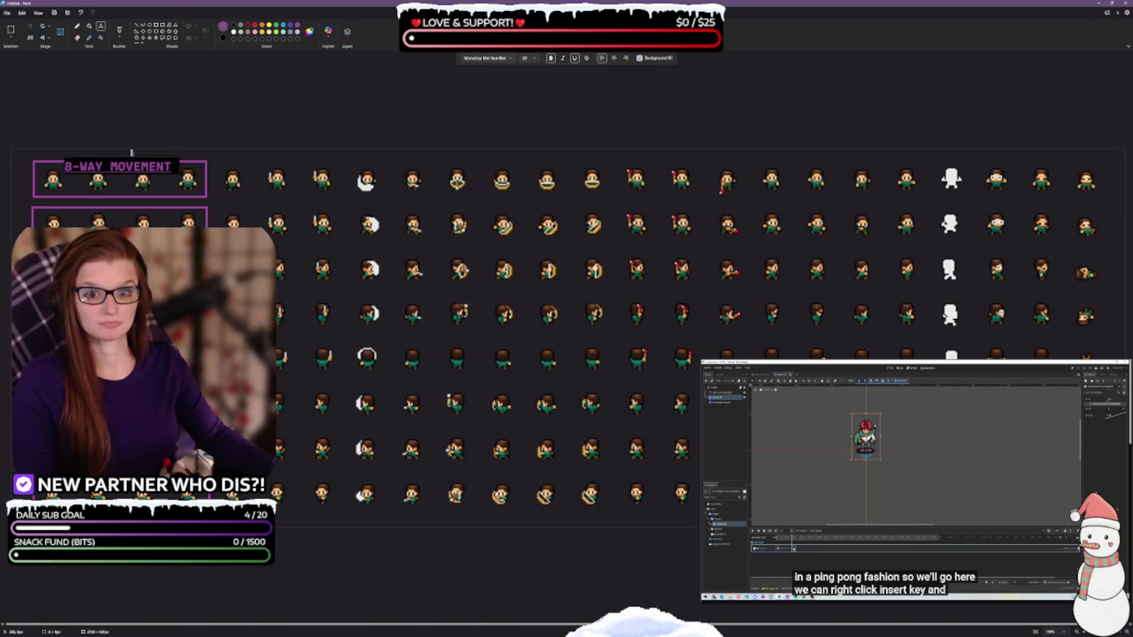
{"action": "left_click", "coordinate": [135, 157]}
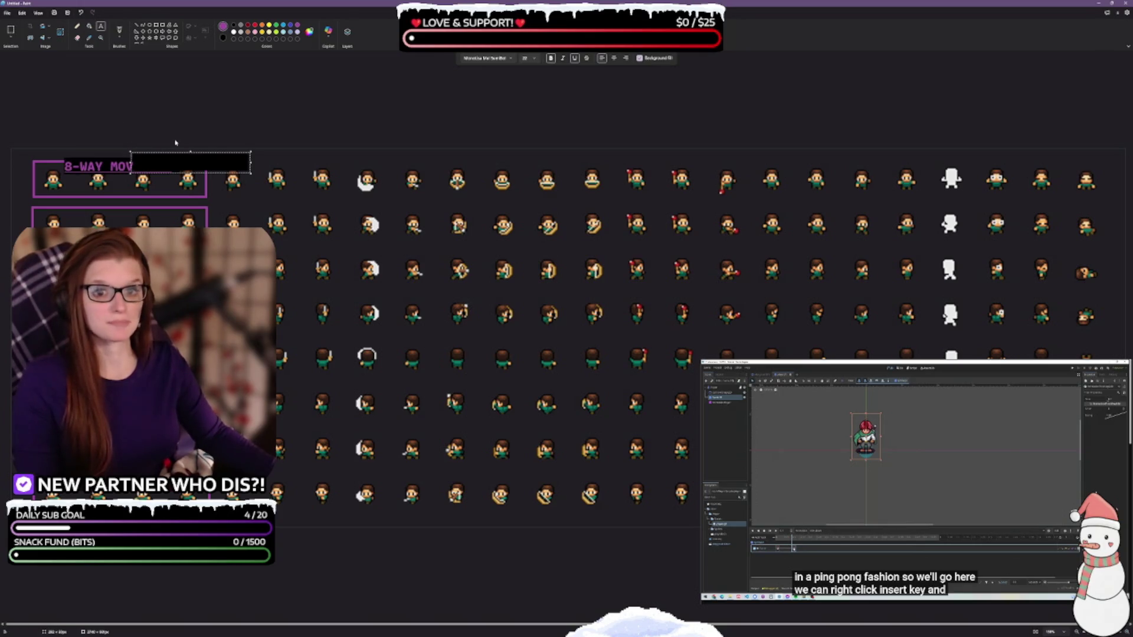
{"action": "left_click", "coordinate": [240, 141]}
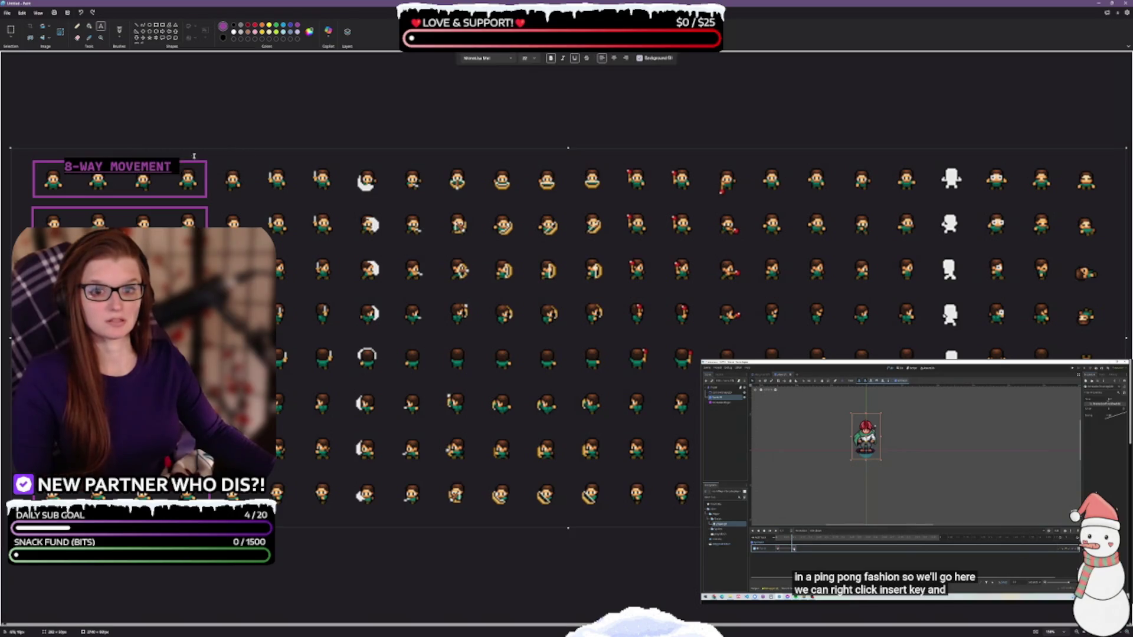
{"action": "left_click", "coordinate": [145, 167]}
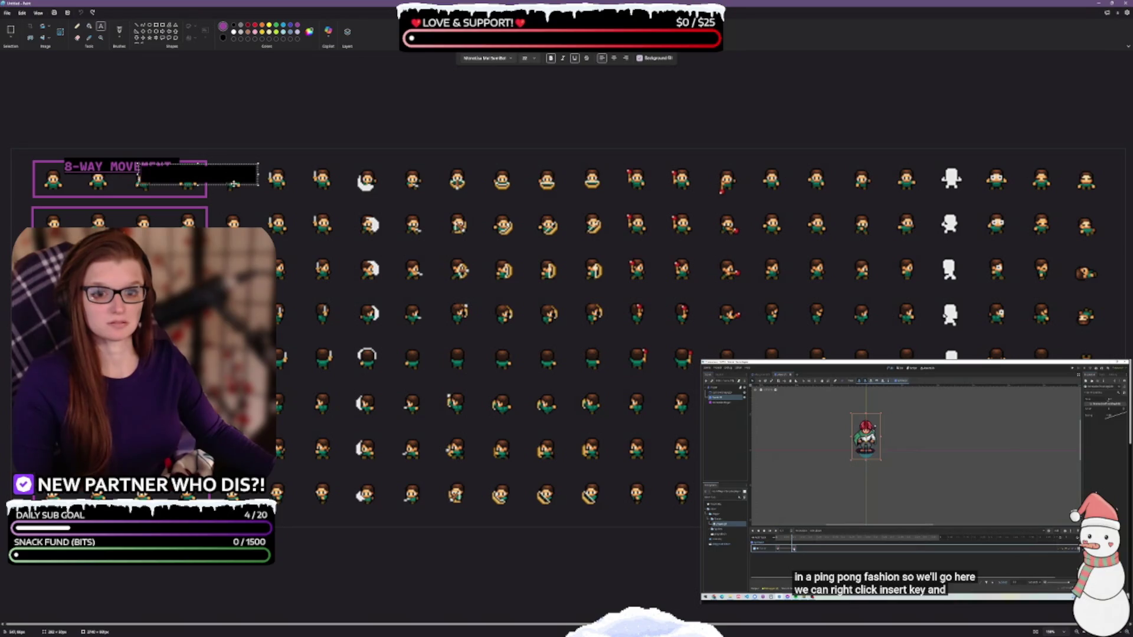
{"action": "key", "text": "Escape"}
{"action": "key", "text": "ctrl+z"}
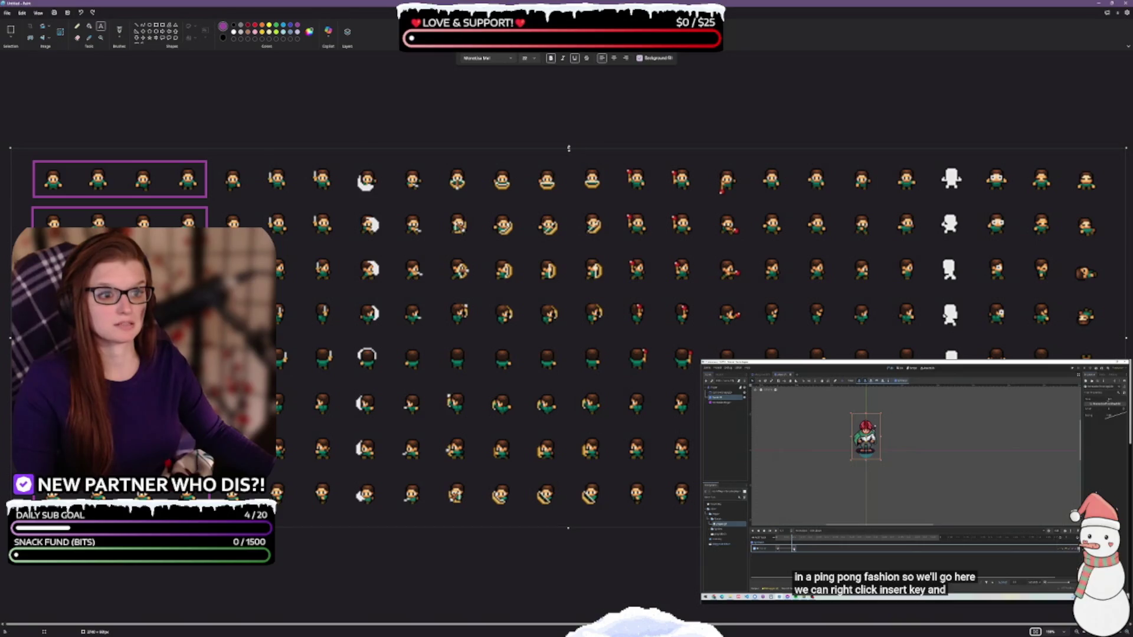
Step: Extend the canvas upward and try filling the new top strip purple, then grey
{"action": "left_click_drag", "start_coordinate": [569, 148], "coordinate": [569, 99]}
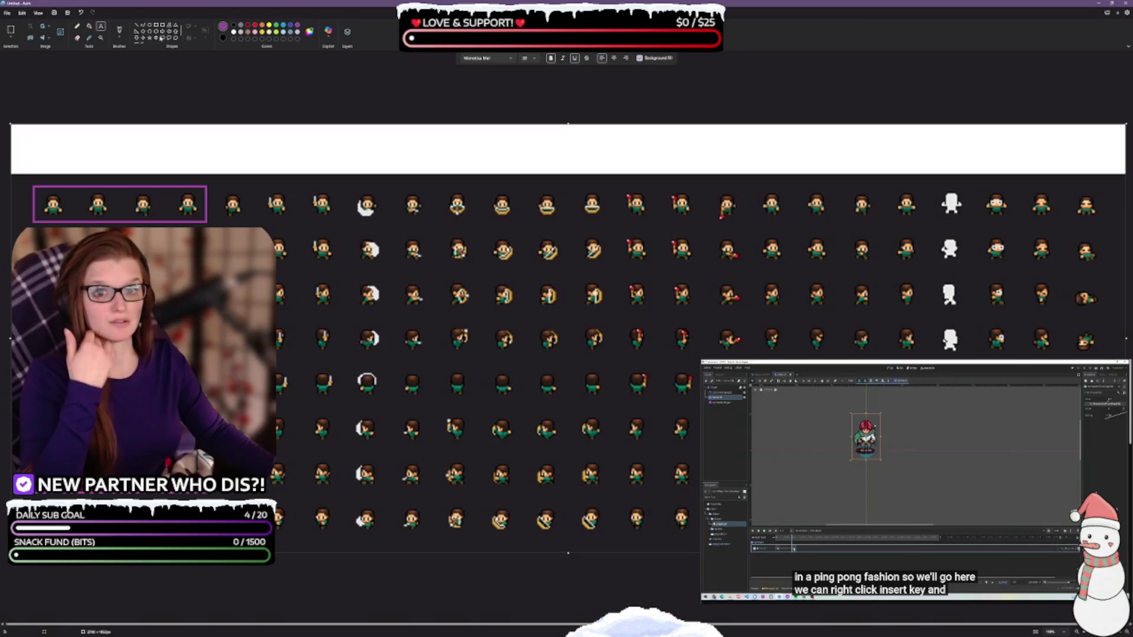
{"action": "left_click", "coordinate": [89, 27]}
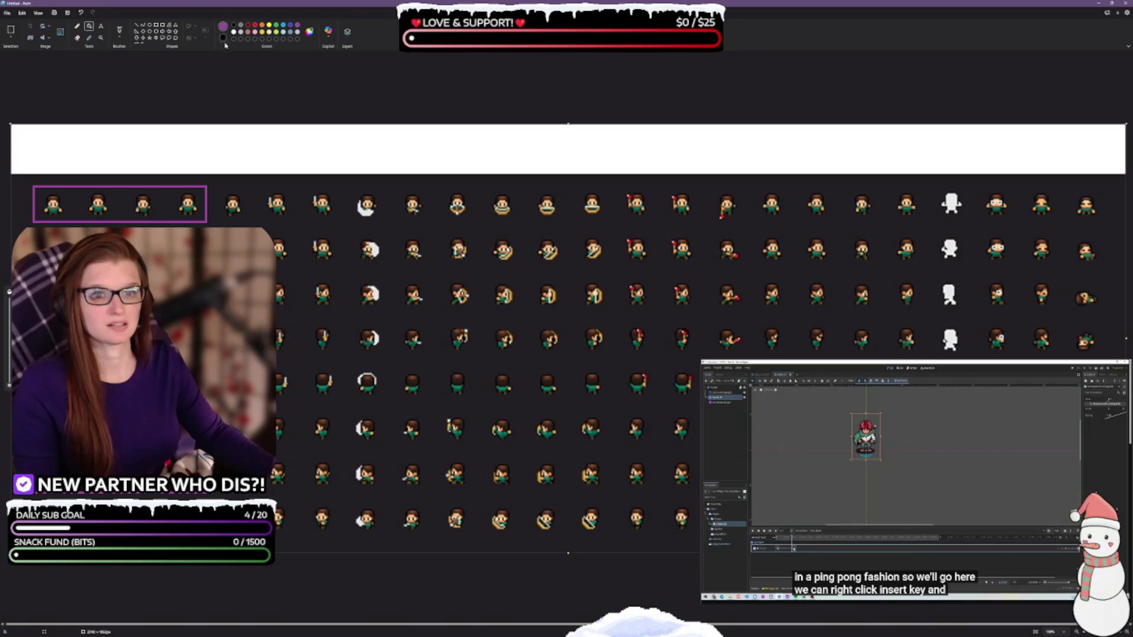
{"action": "left_click", "coordinate": [312, 33]}
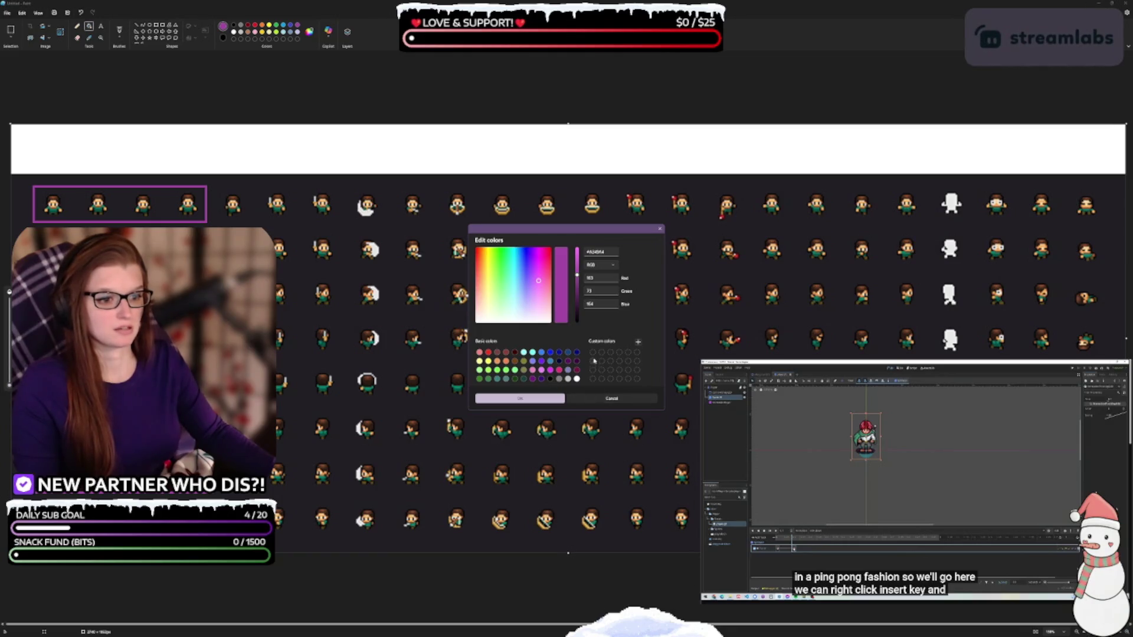
{"action": "left_click", "coordinate": [519, 399]}
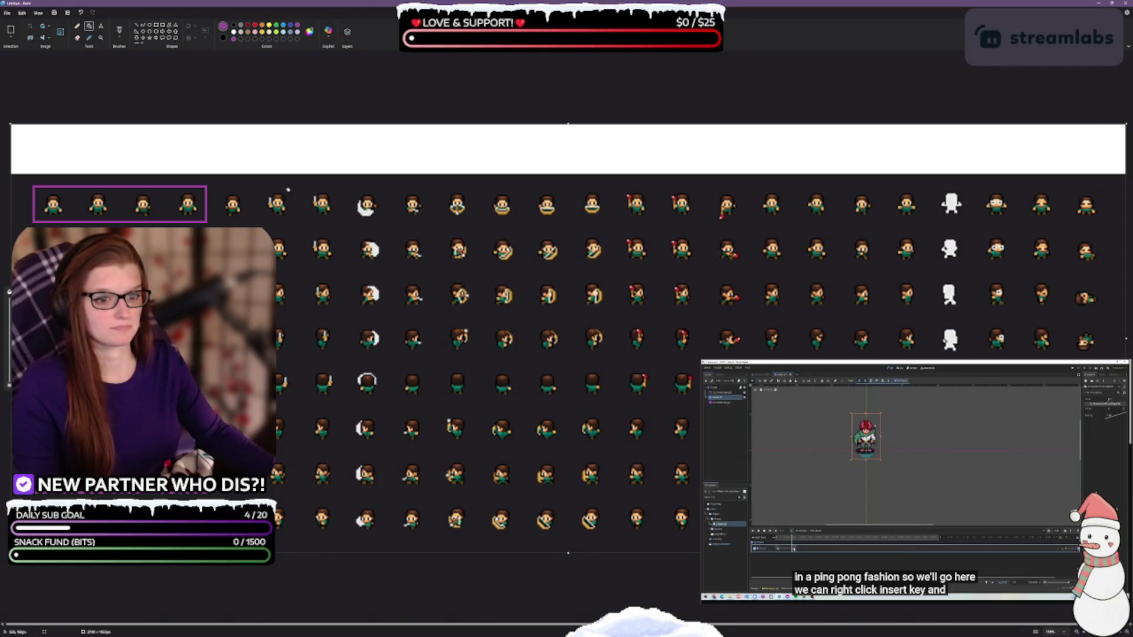
{"action": "left_click", "coordinate": [262, 160]}
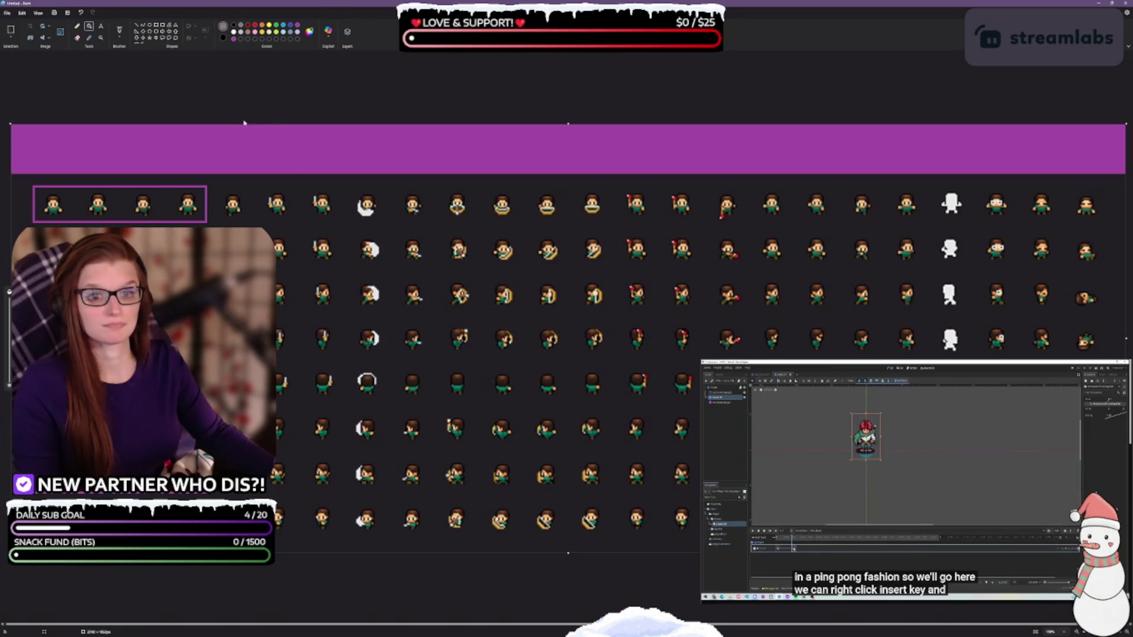
{"action": "left_click", "coordinate": [247, 138]}
{"action": "left_click", "coordinate": [269, 178]}
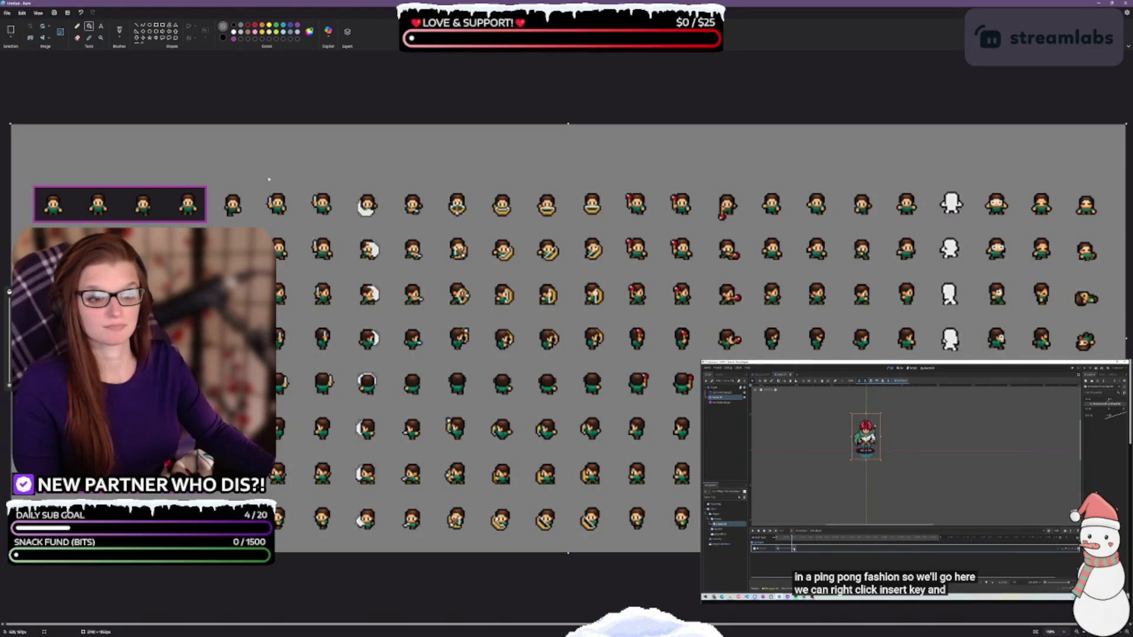
{"action": "key", "text": "ctrl+z"}
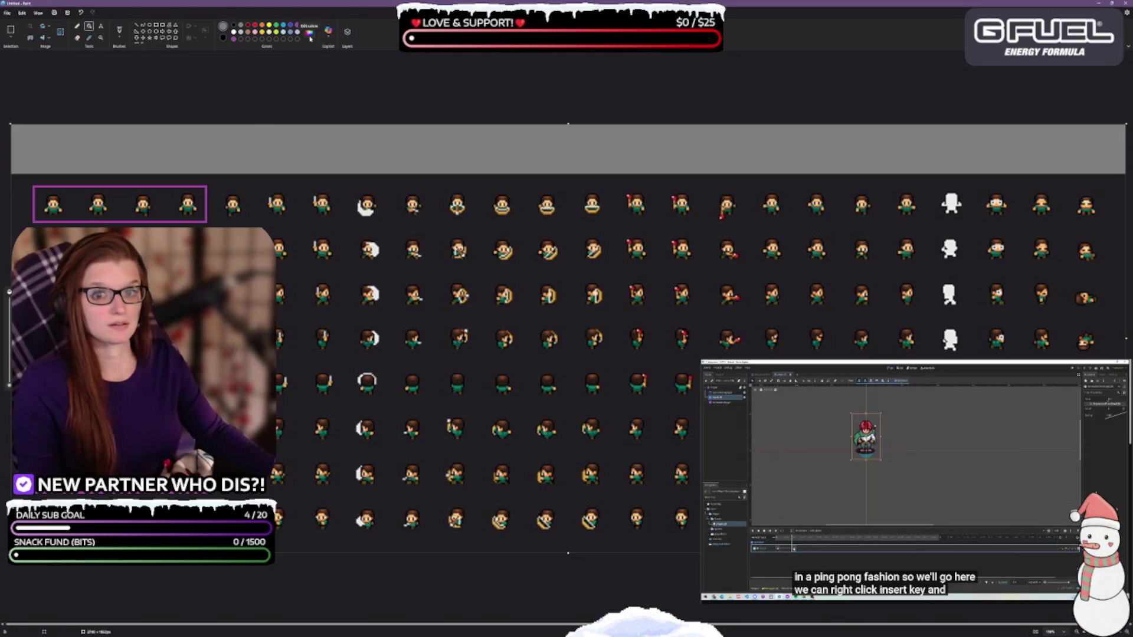
Step: Fill the top strip with the sheet's dark background colour, sampled with the Color picker
{"action": "left_click", "coordinate": [89, 38]}
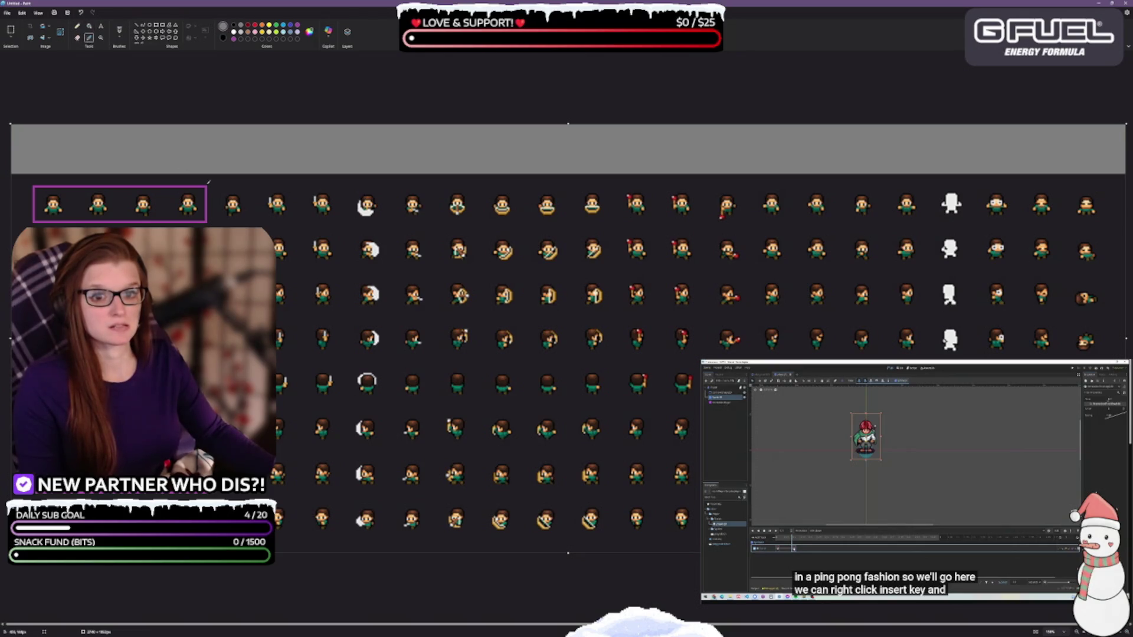
{"action": "left_click", "coordinate": [201, 182]}
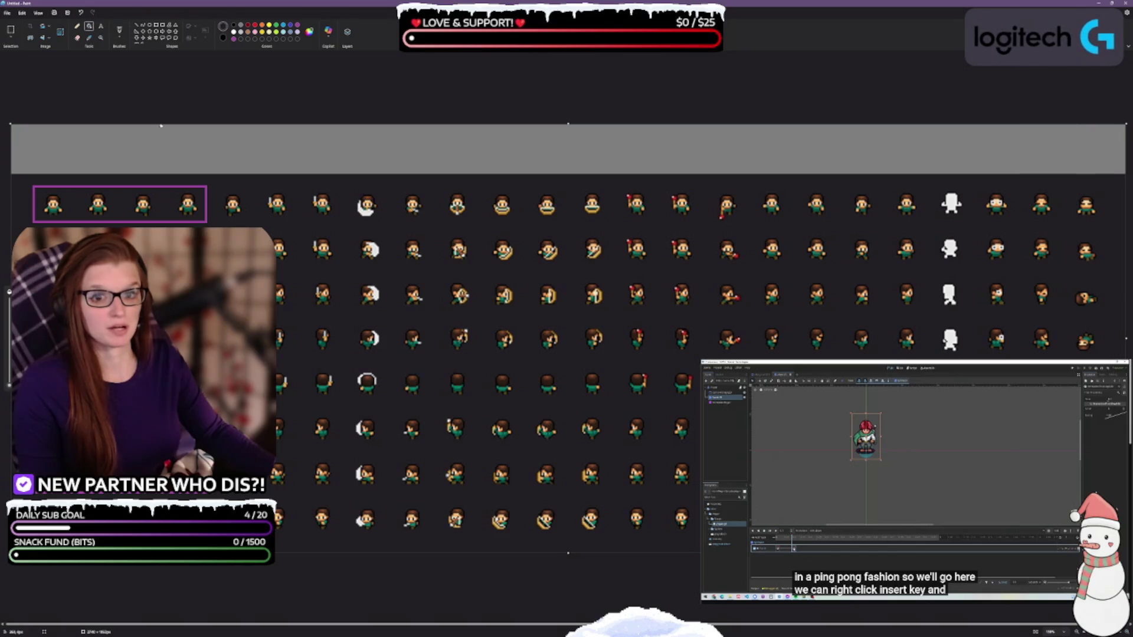
{"action": "left_click", "coordinate": [206, 169]}
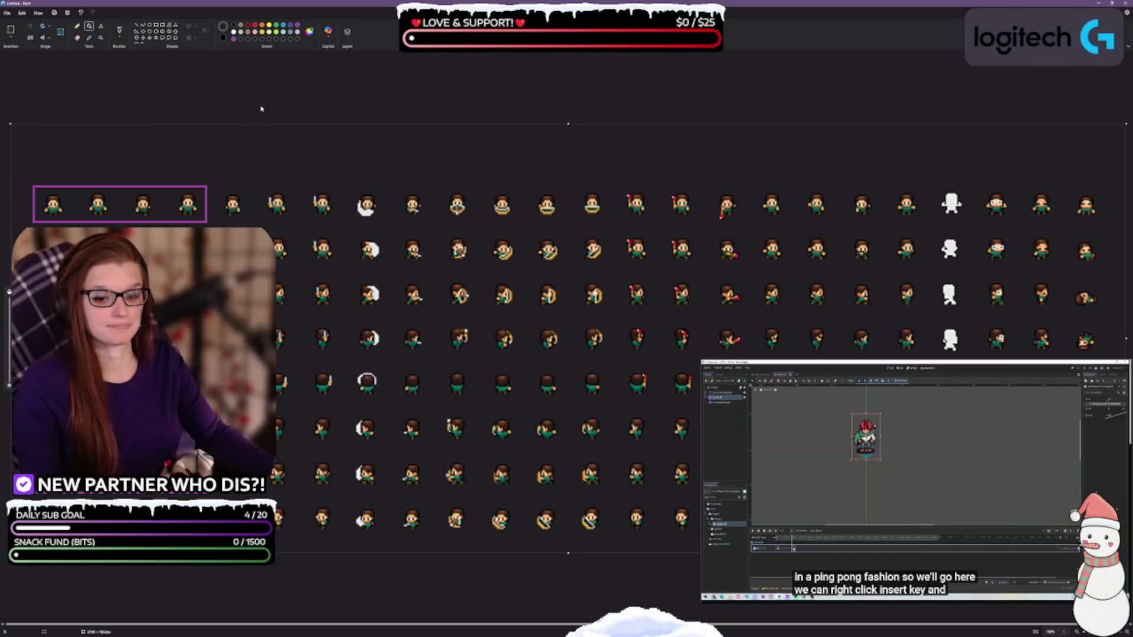
Step: Extend the canvas downward and to the left, filling the new strips with the dark background
{"action": "left_click_drag", "start_coordinate": [569, 554], "coordinate": [559, 592]}
{"action": "left_click", "coordinate": [550, 556]}
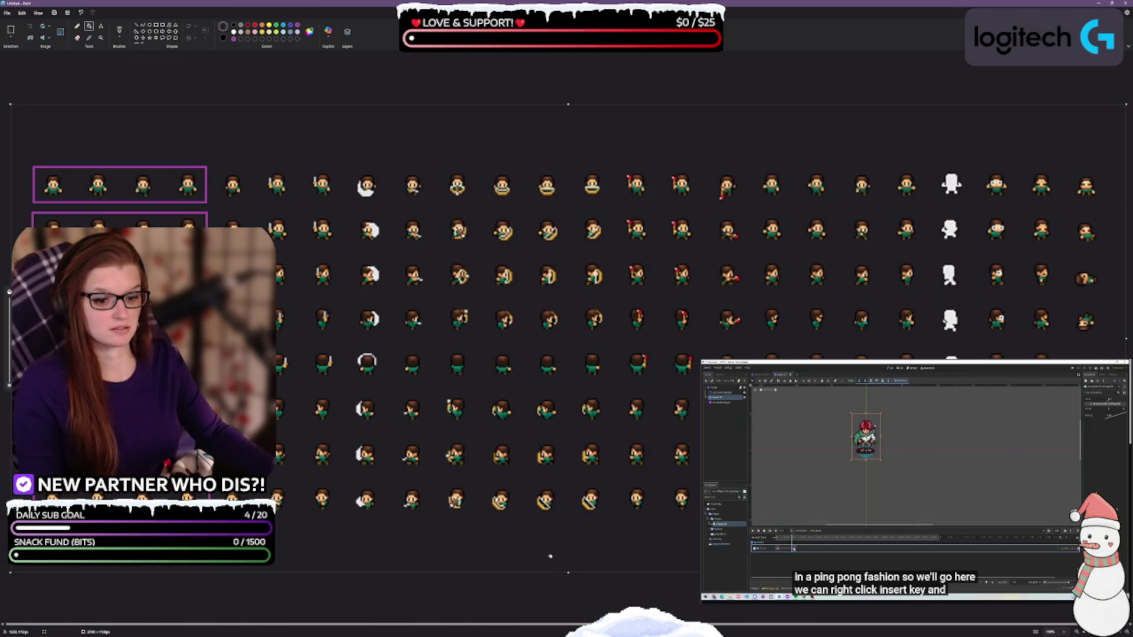
{"action": "key", "text": "ctrl+minus"}
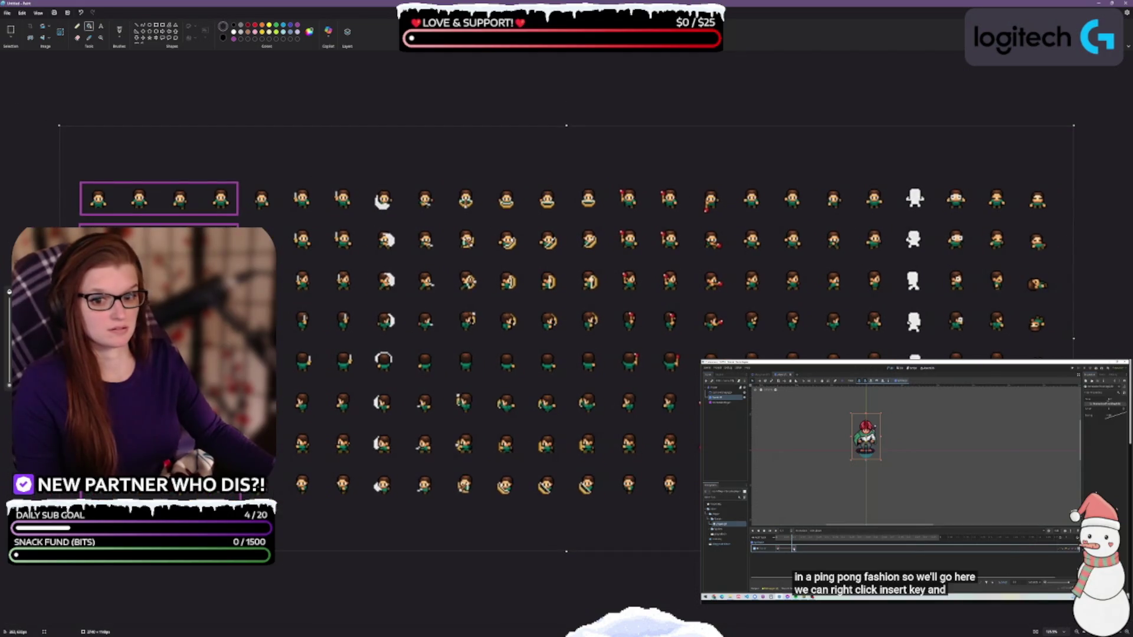
{"action": "left_click_drag", "start_coordinate": [59, 337], "coordinate": [24, 337]}
{"action": "left_click", "coordinate": [53, 338]}
{"action": "key", "text": "ctrl+minus"}
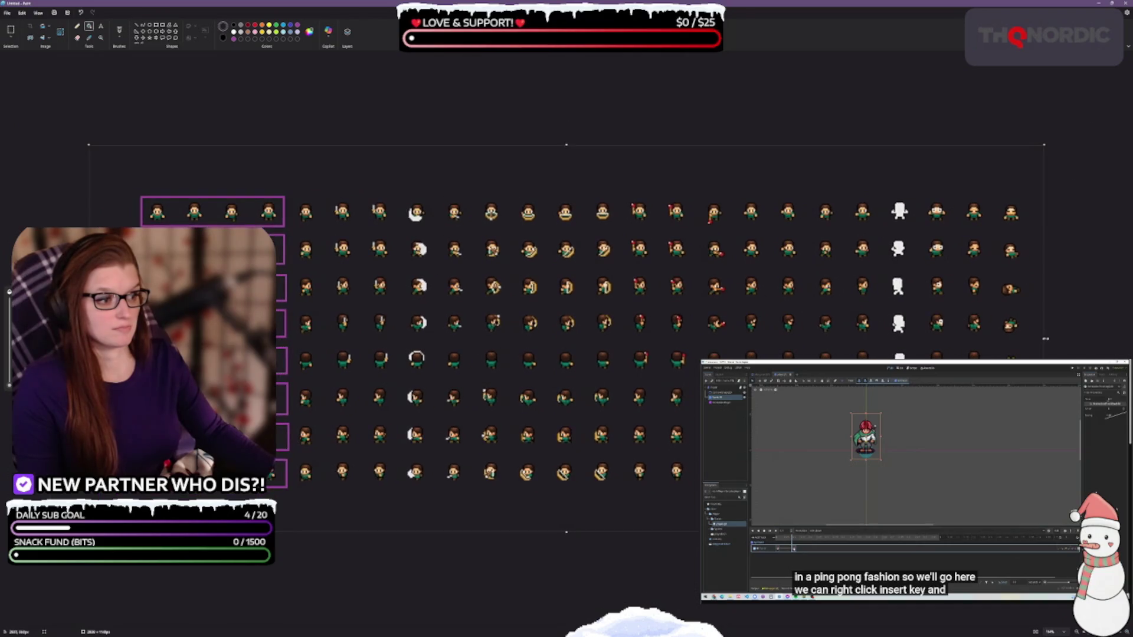
Step: Widen the canvas further on the right, left, top and bottom to leave label margins
{"action": "left_click_drag", "start_coordinate": [1059, 340], "coordinate": [1077, 338]}
{"action": "left_click_drag", "start_coordinate": [55, 338], "coordinate": [19, 338]}
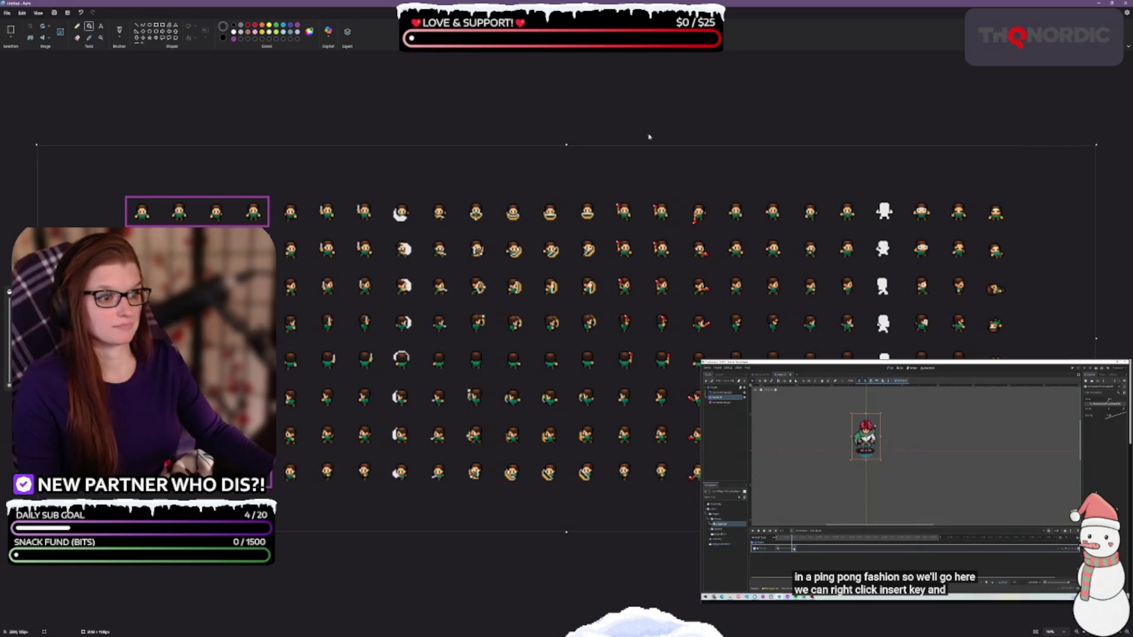
{"action": "left_click_drag", "start_coordinate": [566, 145], "coordinate": [566, 137]}
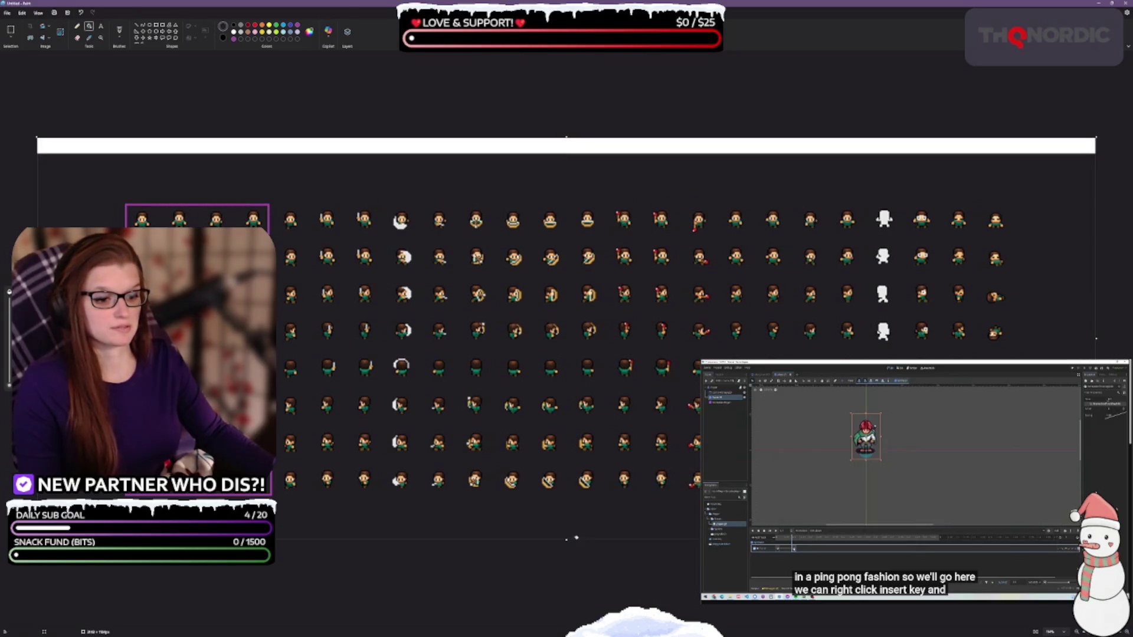
{"action": "left_click_drag", "start_coordinate": [567, 538], "coordinate": [566, 566]}
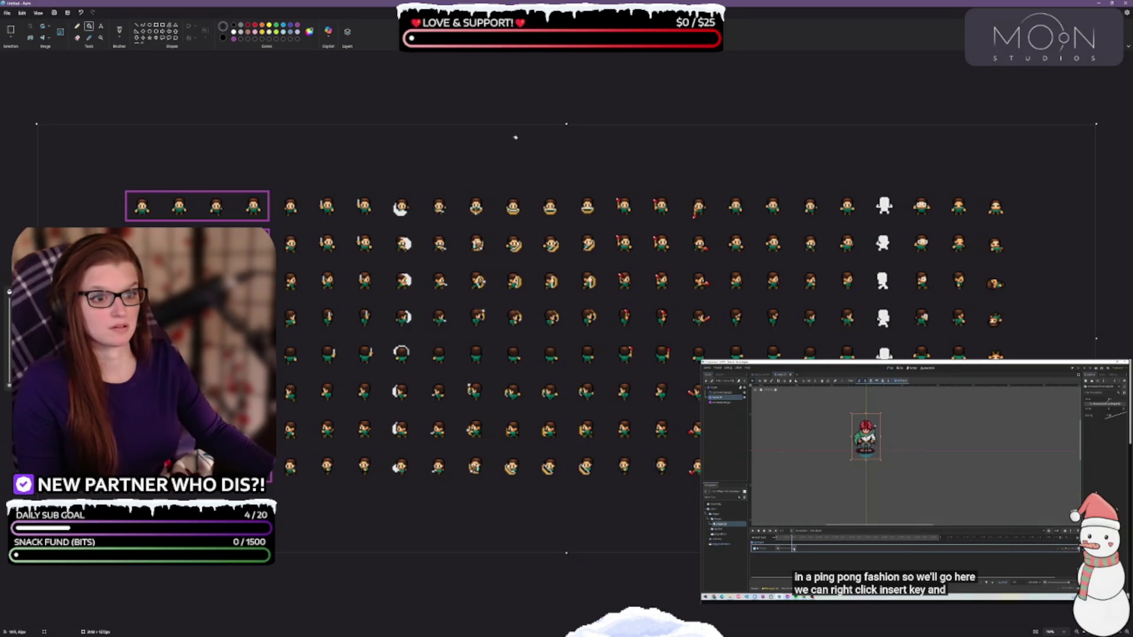
{"action": "left_click", "coordinate": [101, 26]}
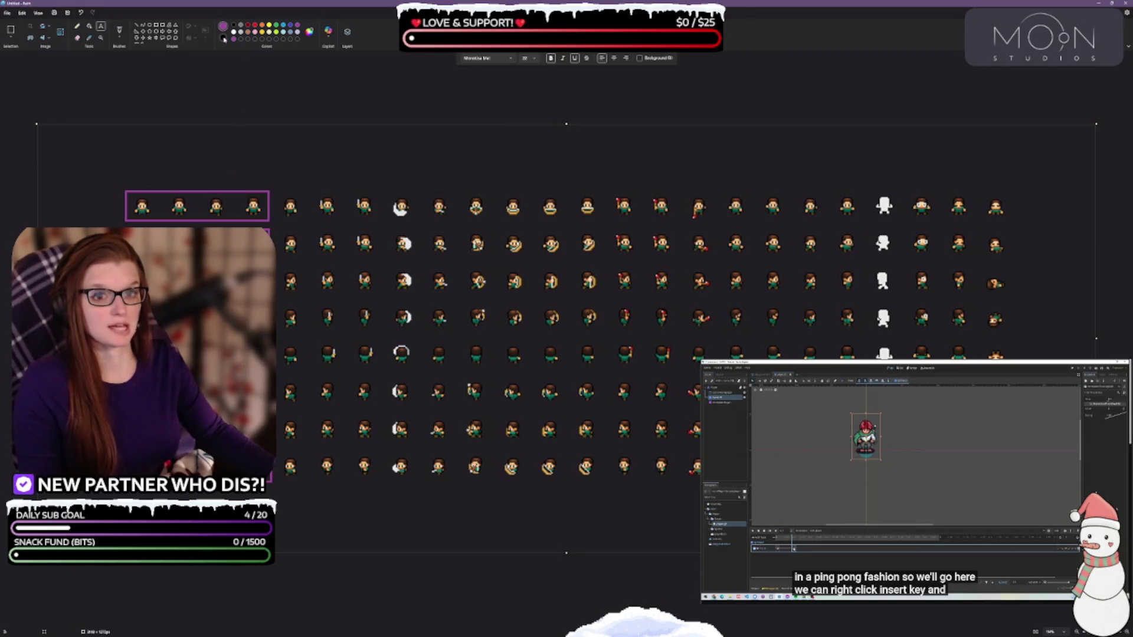
Step: Add a purple '8-WAY MOVEMENT' text label above the first four sprite frames
{"action": "mouse_move", "coordinate": [144, 175]}
{"action": "left_mouse_down"}
{"action": "mouse_move", "coordinate": [242, 192]}
{"action": "mouse_move", "coordinate": [232, 169]}
{"action": "left_mouse_up"}
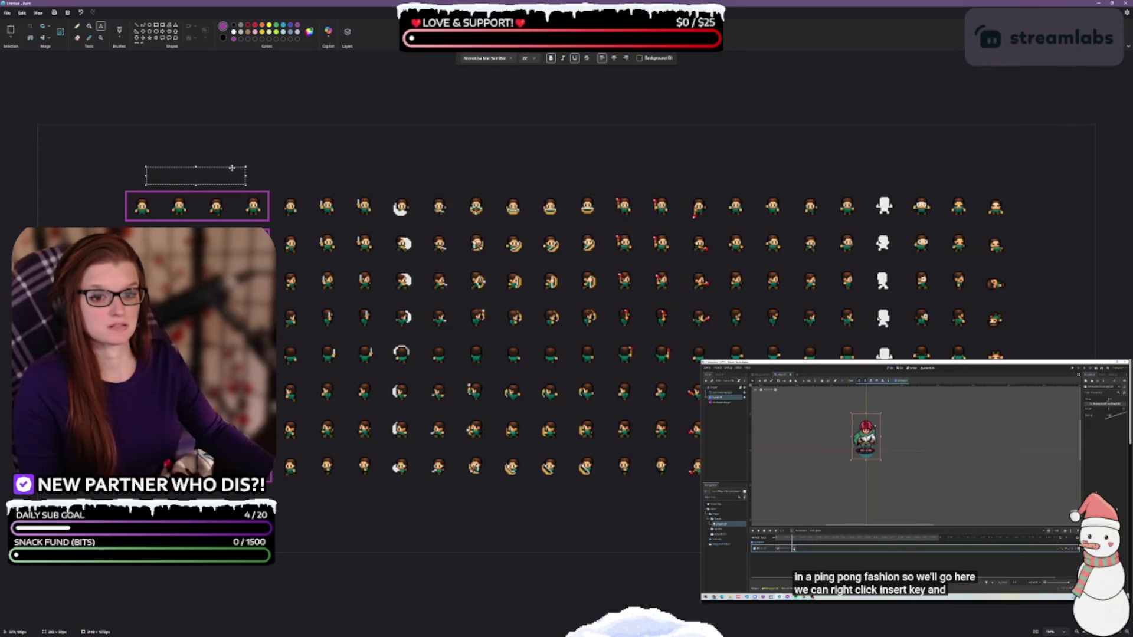
{"action": "type", "text": "8-WAY"}
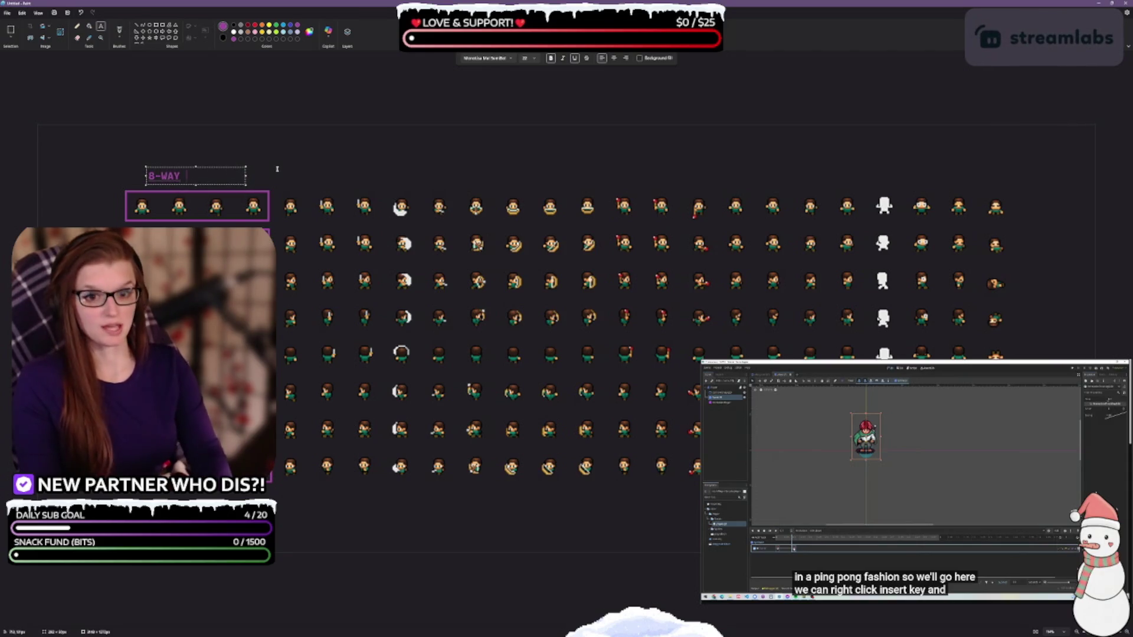
{"action": "type", "text": " MOVEMENT"}
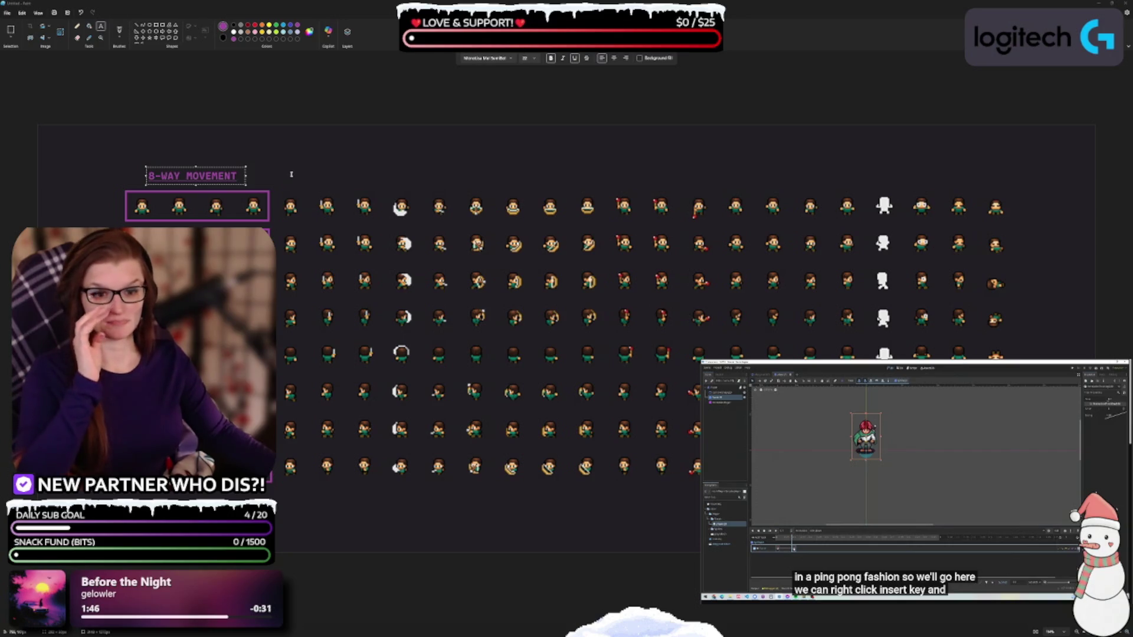
{"action": "left_click", "coordinate": [294, 173]}
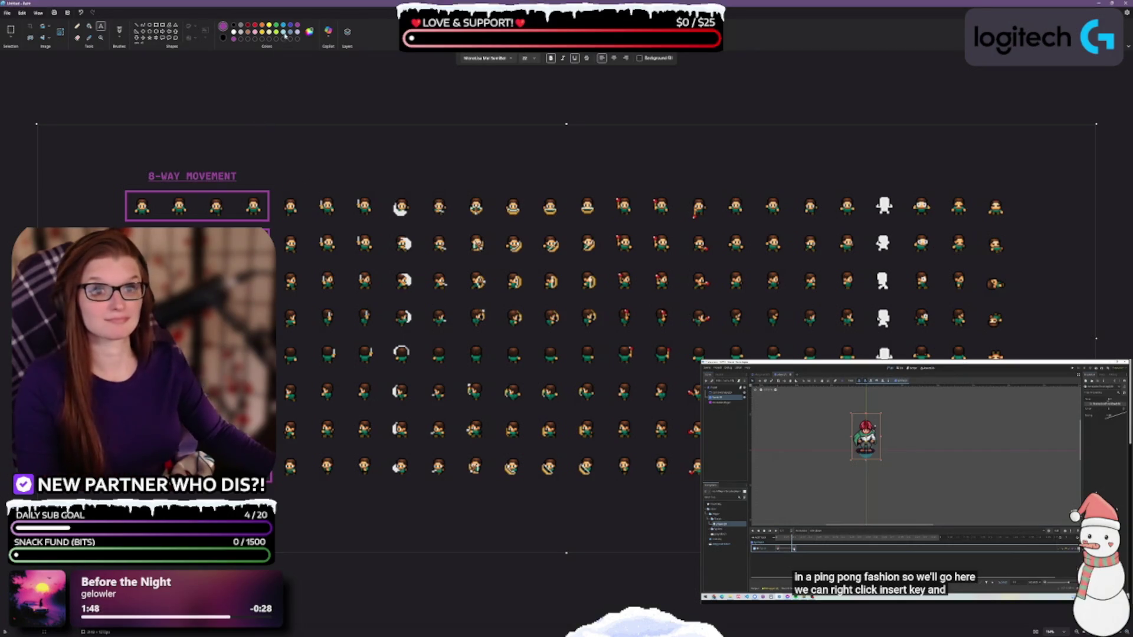
Step: Outline the sword-attack sprites with a blue rectangle
{"action": "left_click", "coordinate": [285, 27]}
{"action": "left_click", "coordinate": [161, 32]}
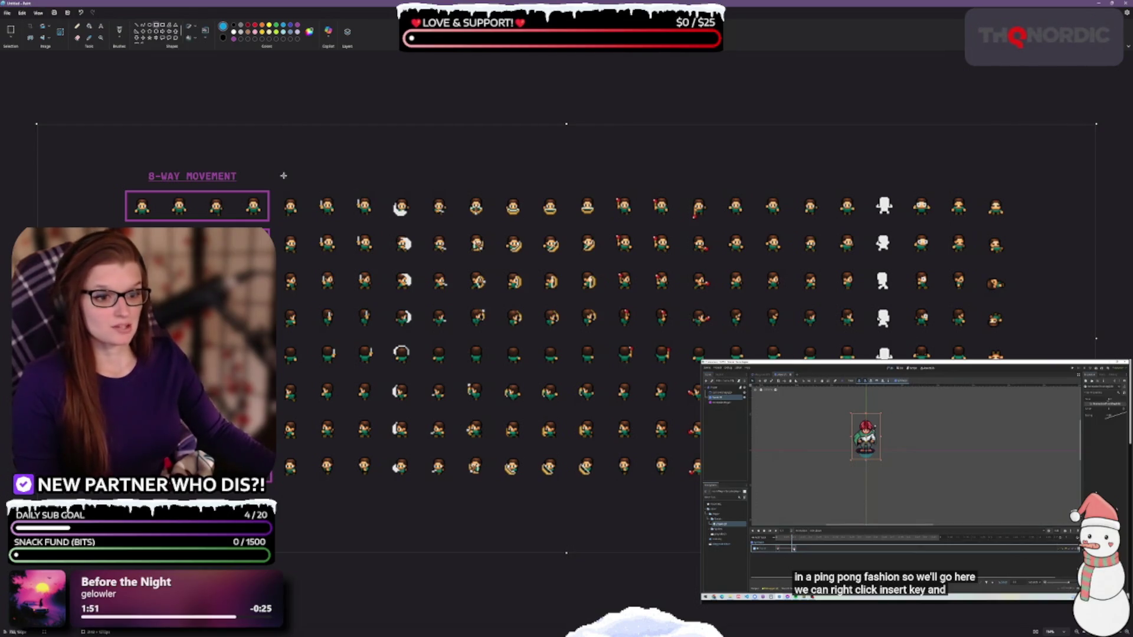
{"action": "mouse_move", "coordinate": [279, 189]}
{"action": "left_mouse_down"}
{"action": "mouse_move", "coordinate": [416, 224]}
{"action": "mouse_move", "coordinate": [418, 485]}
{"action": "left_mouse_up"}
Step: Add a blue '8-WAY SWORD ATTACK' label above the box, widened to fit one line
{"action": "left_click", "coordinate": [100, 26]}
{"action": "mouse_move", "coordinate": [297, 176]}
{"action": "left_mouse_down"}
{"action": "mouse_move", "coordinate": [396, 194]}
{"action": "mouse_move", "coordinate": [359, 164]}
{"action": "left_mouse_up"}
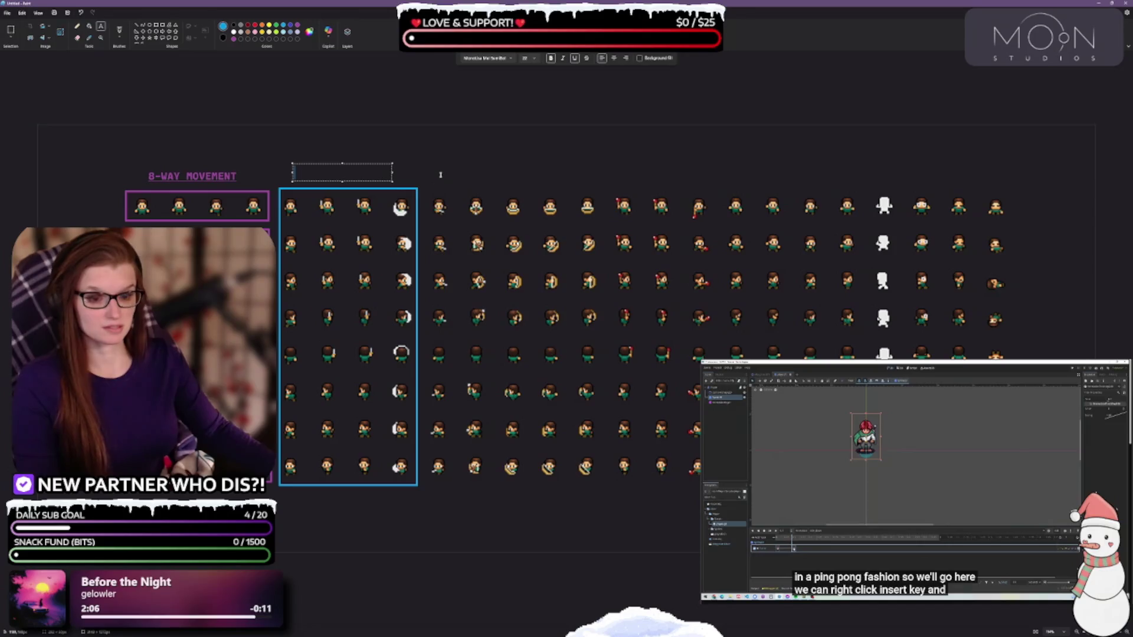
{"action": "type", "text": "8-WAY SWORD ATTACK"}
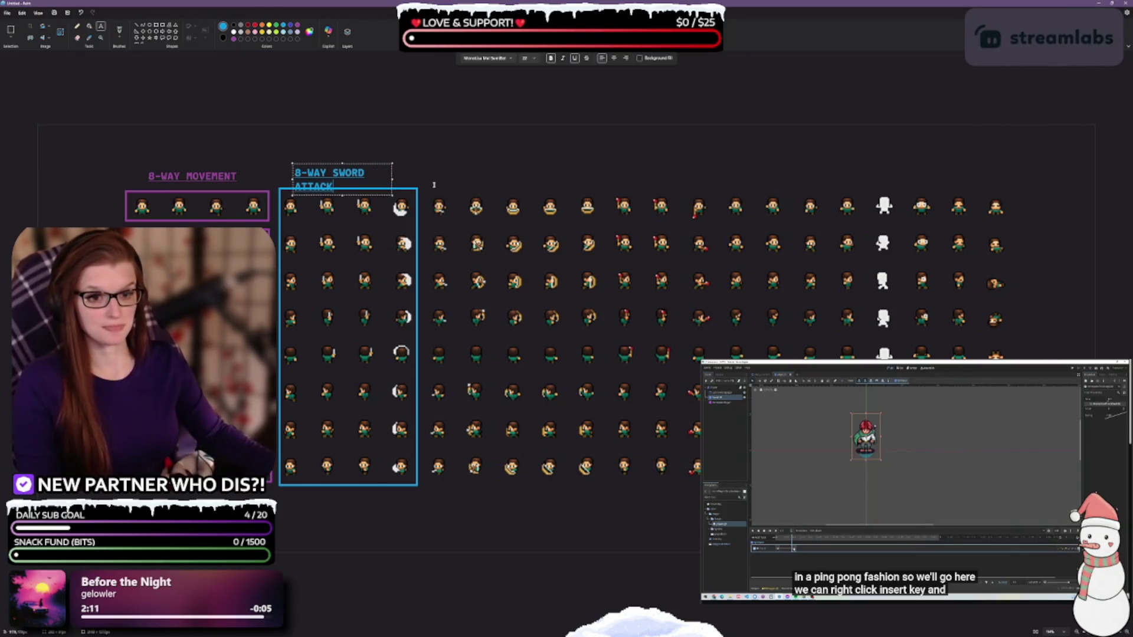
{"action": "mouse_move", "coordinate": [392, 179]}
{"action": "left_mouse_down"}
{"action": "mouse_move", "coordinate": [415, 177]}
{"action": "mouse_move", "coordinate": [381, 169]}
{"action": "left_mouse_up"}
{"action": "left_click", "coordinate": [373, 130]}
Step: Redraw the blue rectangle so it spans five sprite columns across all eight rows
{"action": "left_click", "coordinate": [157, 26]}
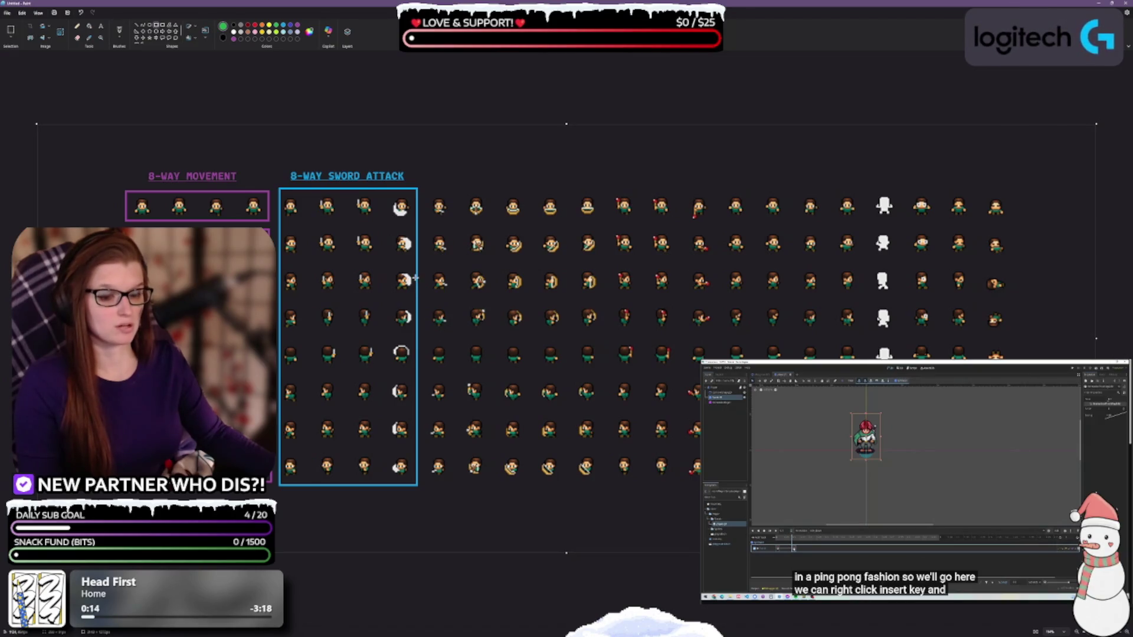
{"action": "left_click", "coordinate": [89, 26]}
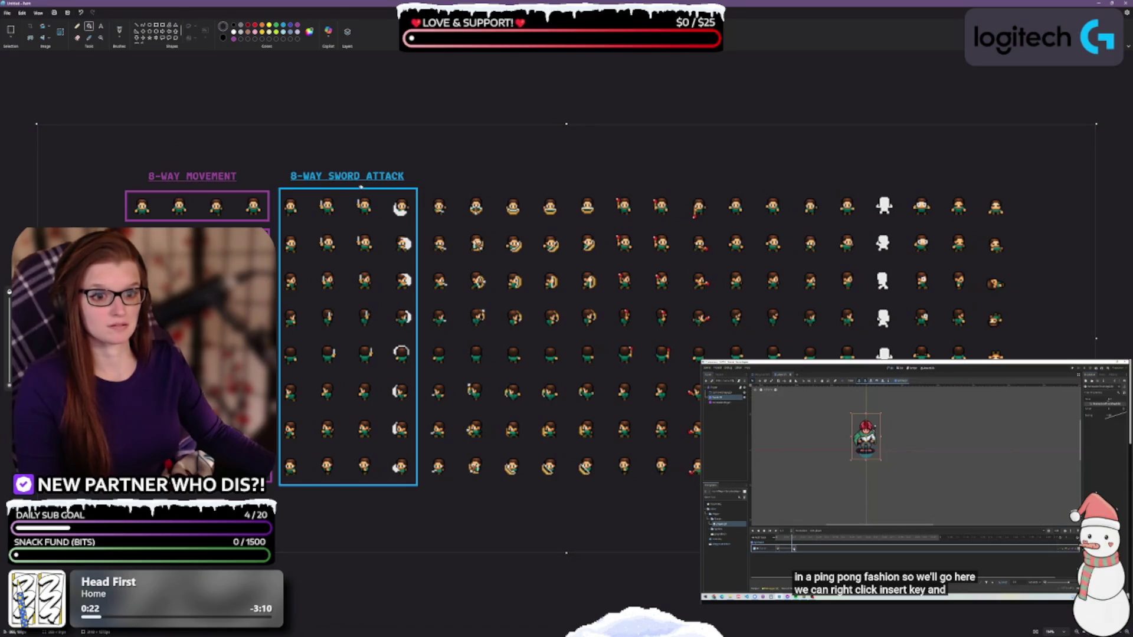
{"action": "left_click", "coordinate": [158, 30]}
{"action": "mouse_move", "coordinate": [277, 190]}
{"action": "left_mouse_down"}
{"action": "mouse_move", "coordinate": [472, 450]}
{"action": "mouse_move", "coordinate": [457, 482]}
{"action": "left_mouse_up"}
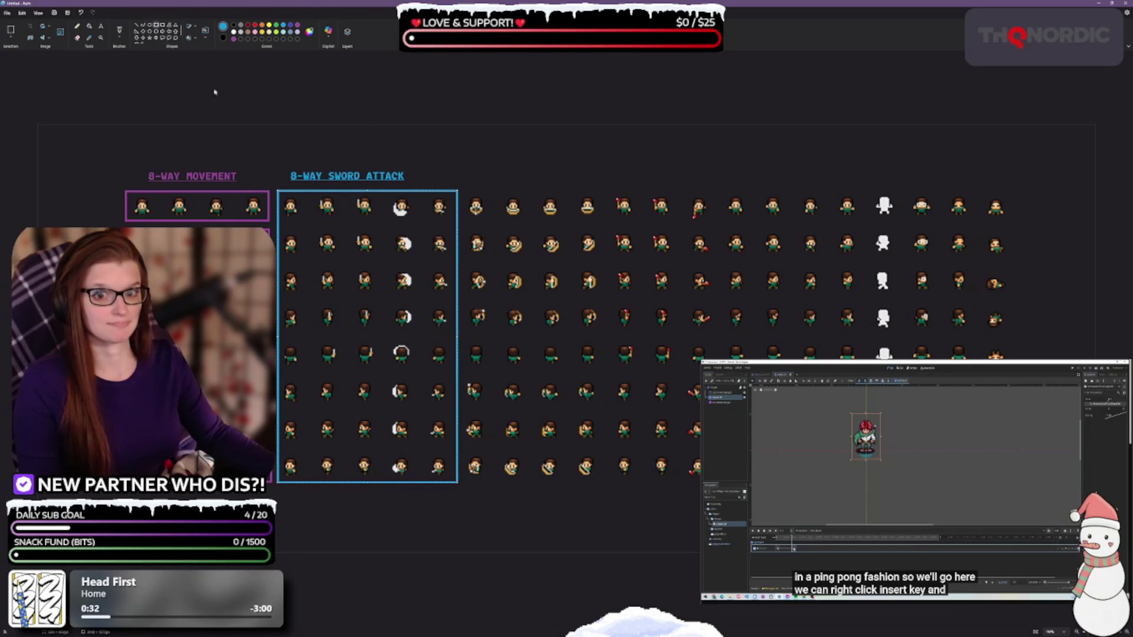
Step: Draw a green box around the next four columns and label it '8-WAY ARROW ATTACK'
{"action": "left_click", "coordinate": [276, 26]}
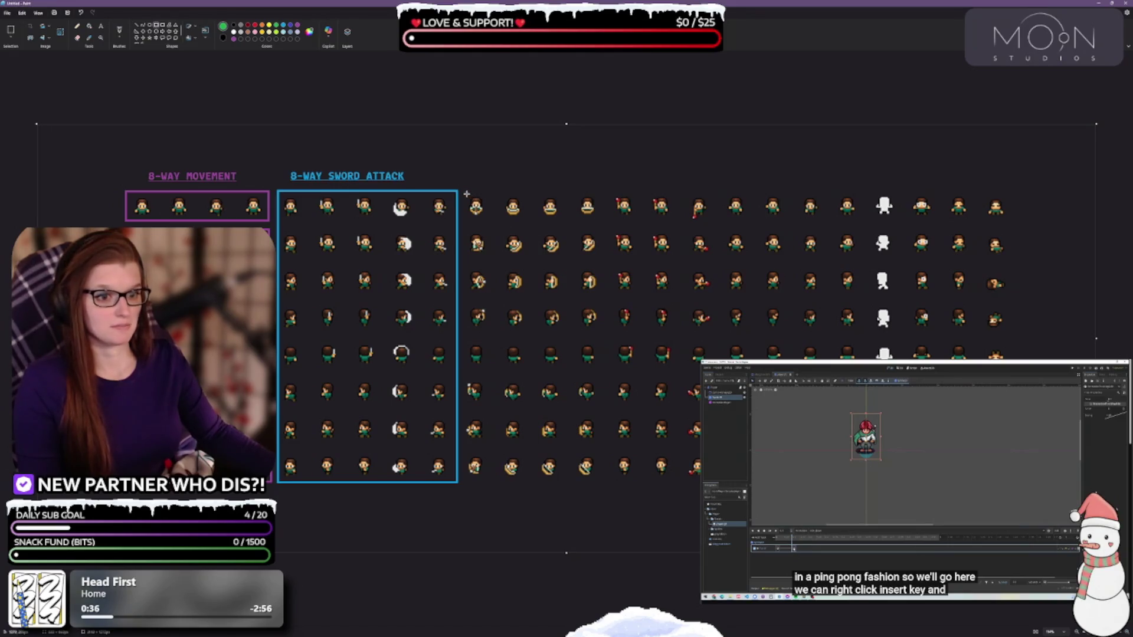
{"action": "mouse_move", "coordinate": [464, 189]}
{"action": "left_mouse_down"}
{"action": "mouse_move", "coordinate": [623, 389]}
{"action": "mouse_move", "coordinate": [616, 483]}
{"action": "mouse_move", "coordinate": [605, 483]}
{"action": "left_mouse_up"}
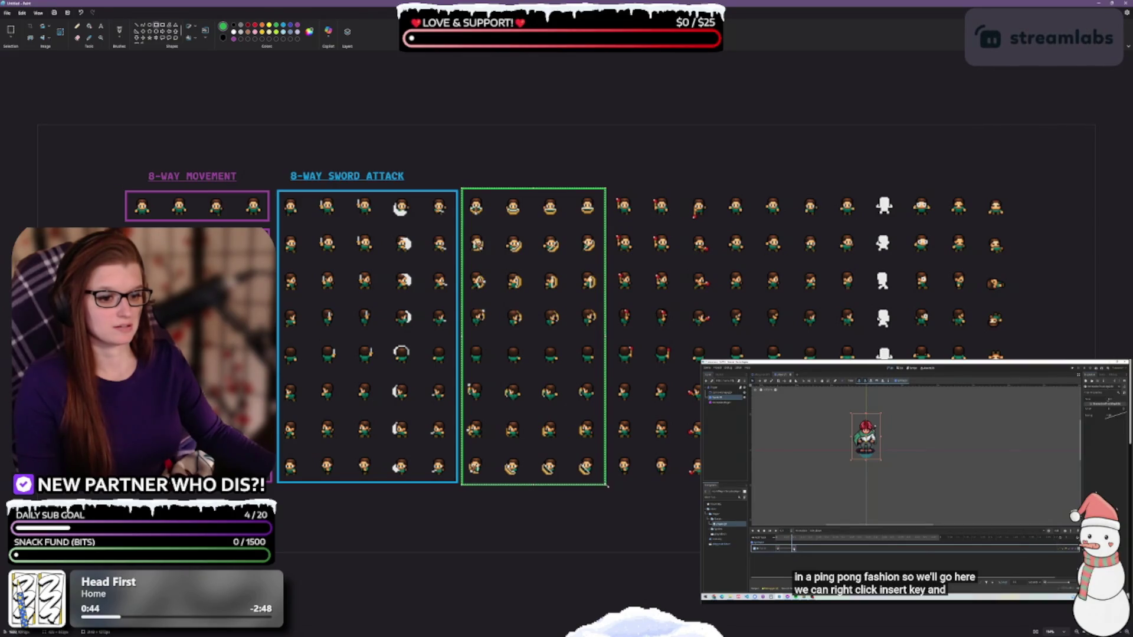
{"action": "left_click", "coordinate": [100, 26]}
{"action": "left_click_drag", "start_coordinate": [479, 167], "coordinate": [577, 182]}
{"action": "type", "text": "8-WAY ARROW"}
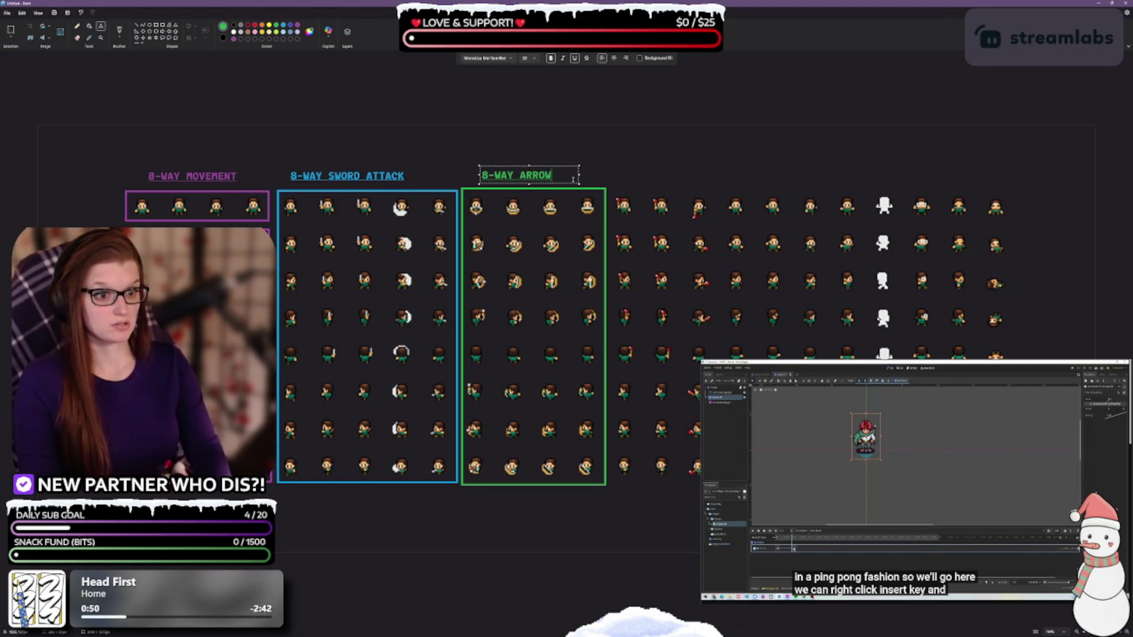
{"action": "type", "text": " ATTACK"}
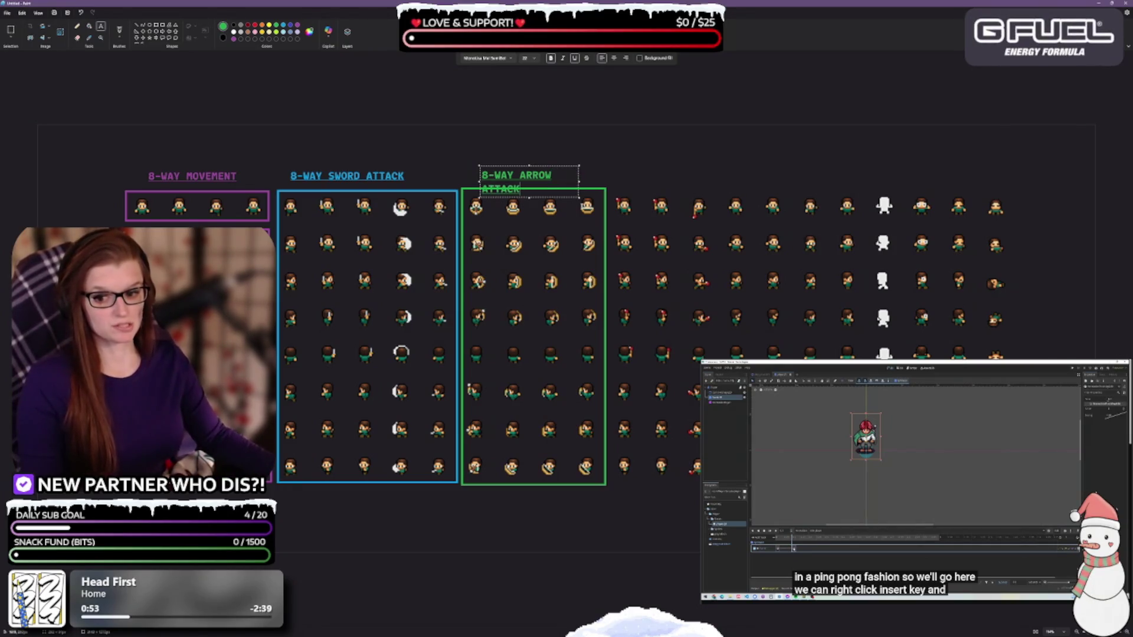
{"action": "left_click_drag", "start_coordinate": [578, 182], "coordinate": [605, 181]}
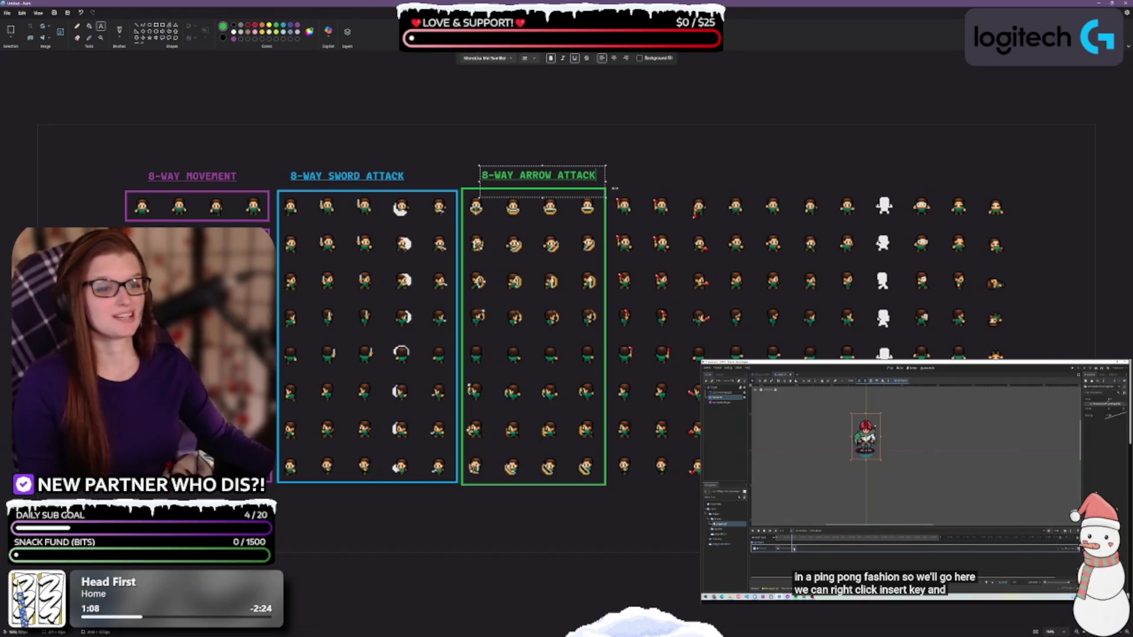
{"action": "left_click", "coordinate": [662, 195]}
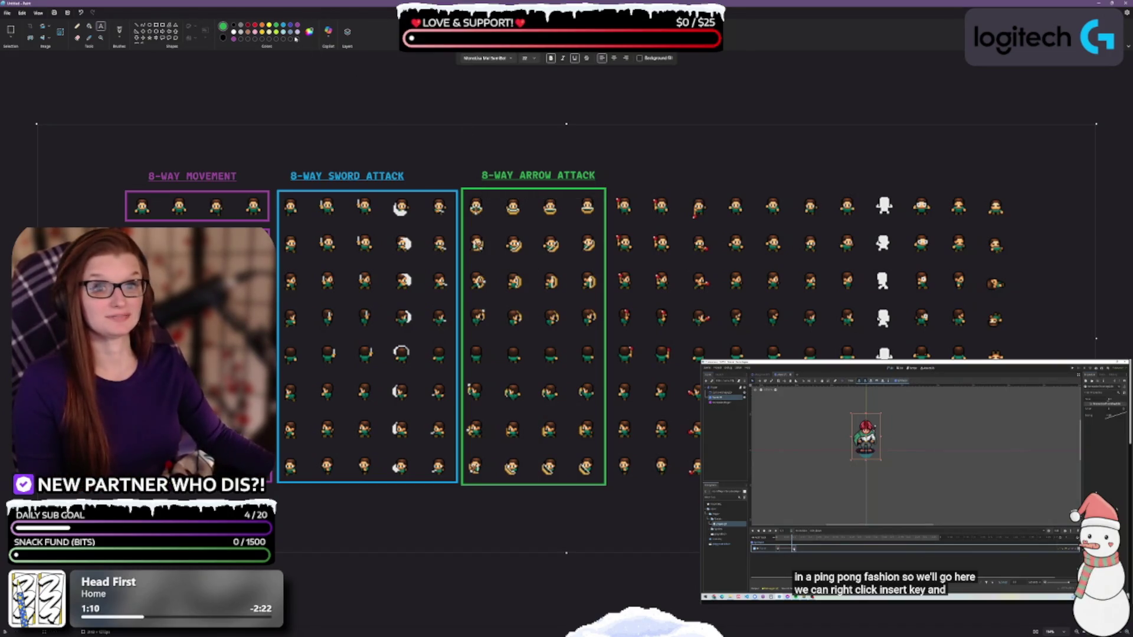
{"action": "left_click", "coordinate": [158, 31]}
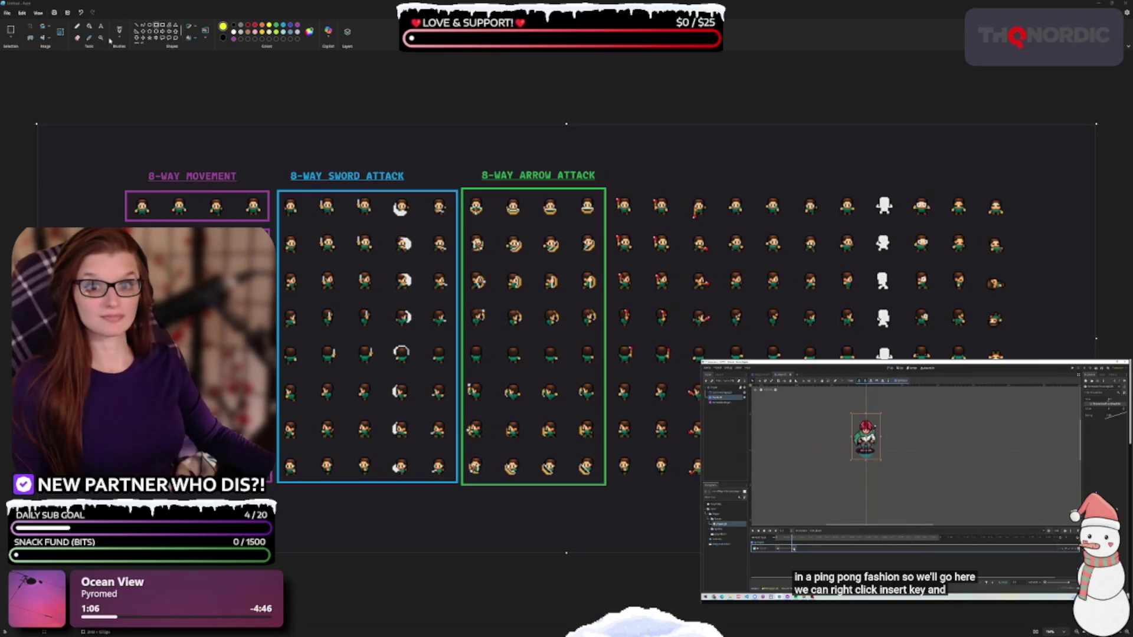
Step: Paint over the old purple box outline with the sampled dark background colour
{"action": "left_click", "coordinate": [90, 38]}
{"action": "left_click", "coordinate": [178, 148]}
{"action": "left_click", "coordinate": [244, 191]}
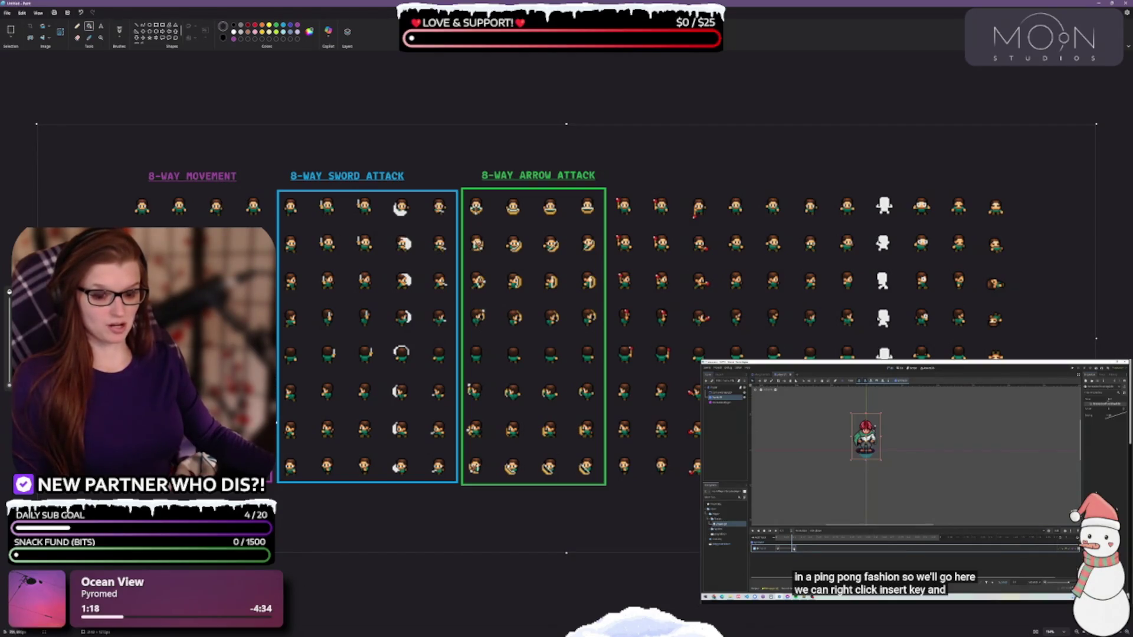
Step: Undo the blue sword box and draw a purple rectangle around the first two sprites
{"action": "key", "text": "ctrl+z"}
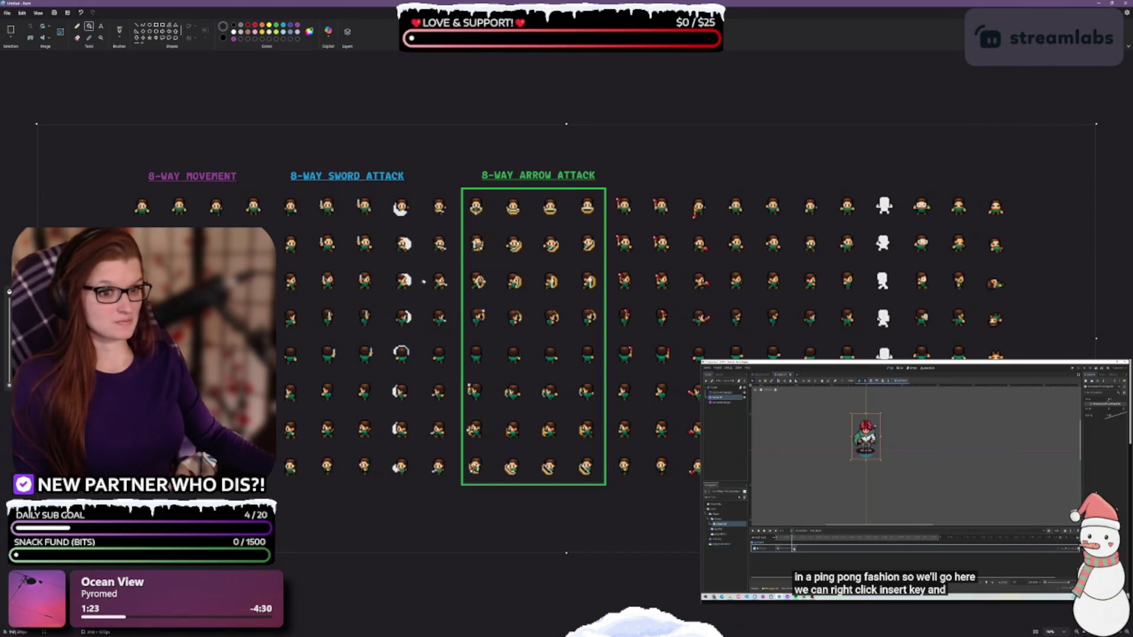
{"action": "left_click", "coordinate": [160, 32]}
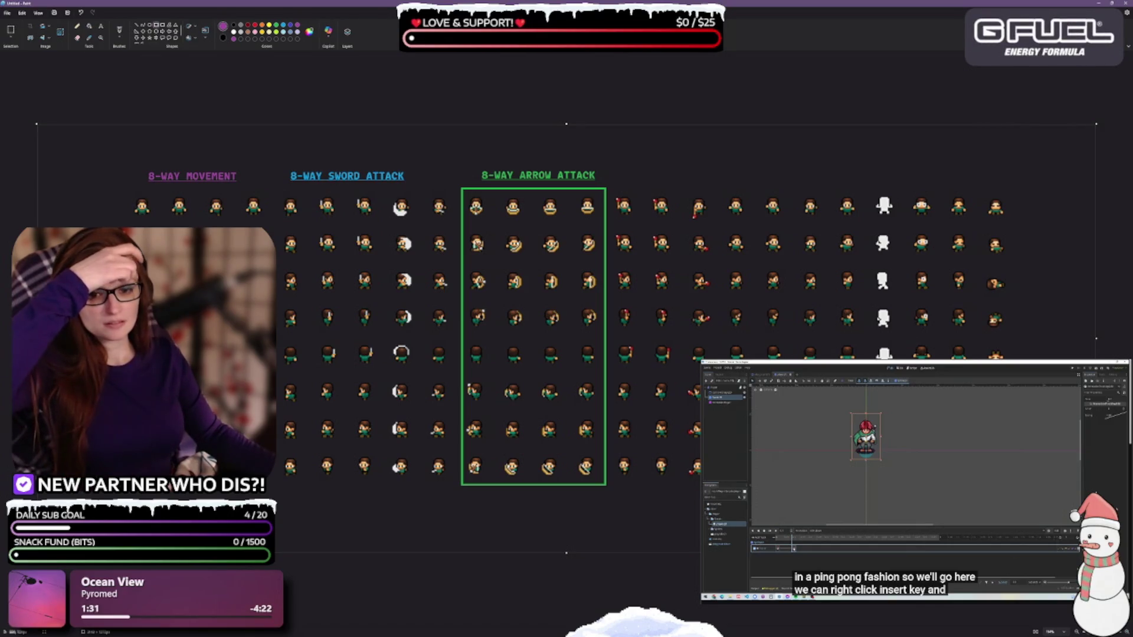
{"action": "left_click_drag", "start_coordinate": [123, 190], "coordinate": [196, 236]}
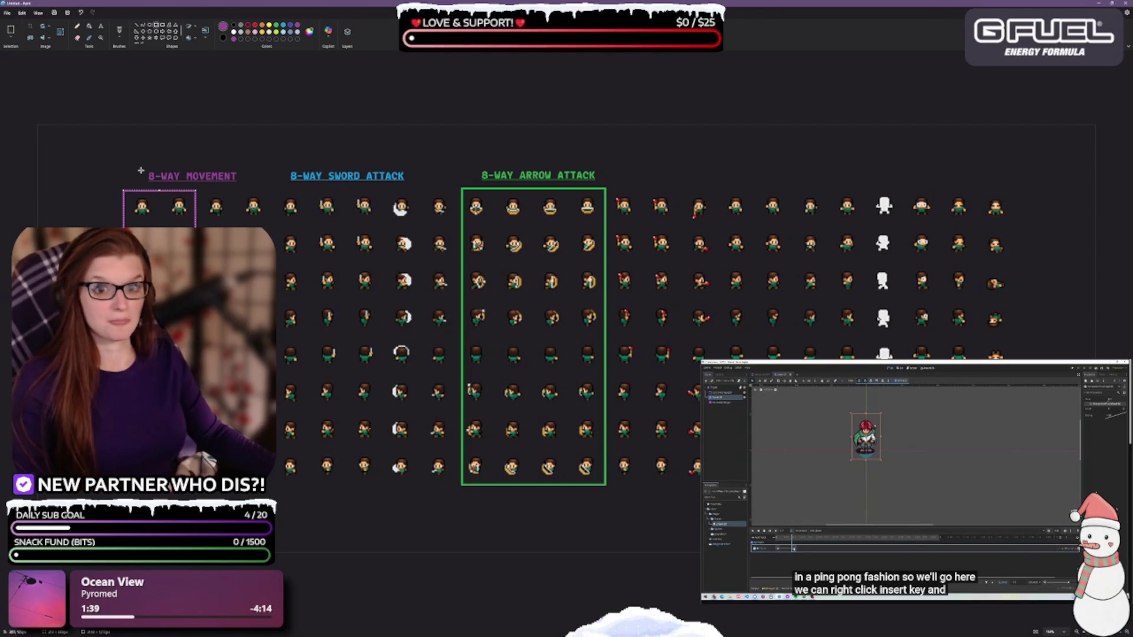
Step: Erase the 8-WAY MOVEMENT label and cover the white patch with the background colour
{"action": "mouse_move", "coordinate": [139, 167]}
{"action": "left_mouse_down"}
{"action": "mouse_move", "coordinate": [178, 187]}
{"action": "mouse_move", "coordinate": [246, 185]}
{"action": "left_mouse_up"}
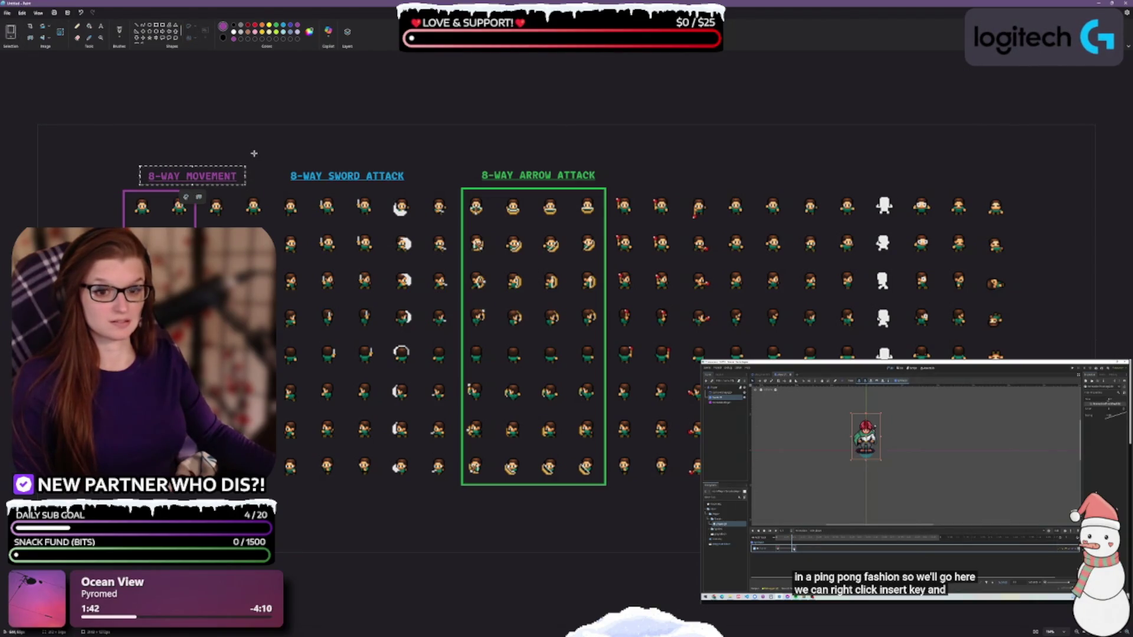
{"action": "key", "text": "Delete"}
{"action": "left_click", "coordinate": [88, 26]}
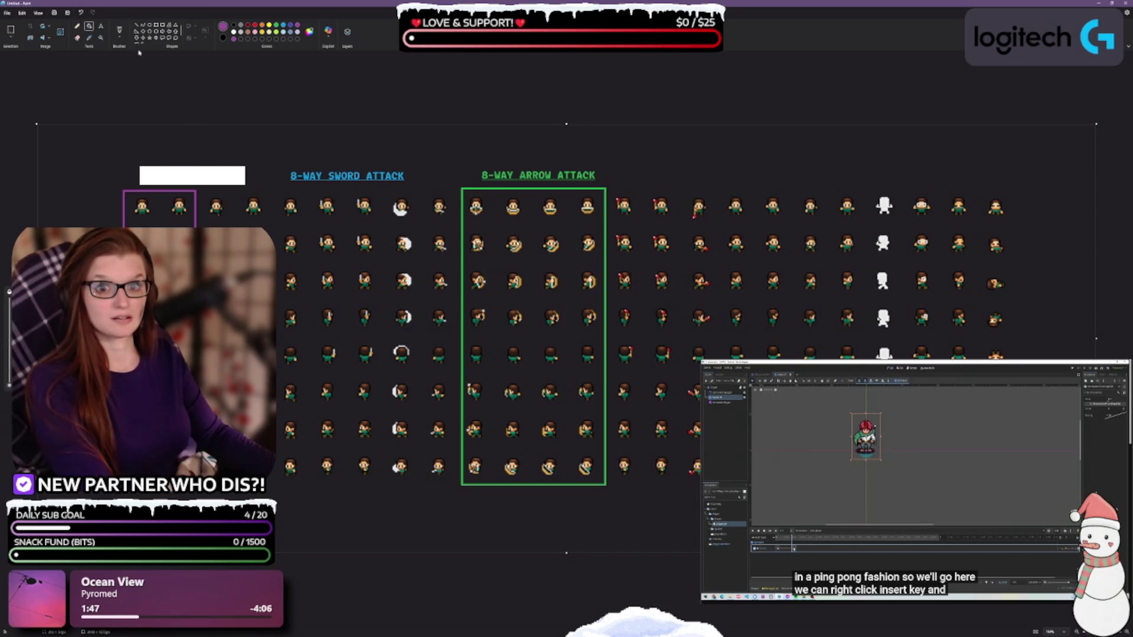
{"action": "left_click", "coordinate": [170, 175]}
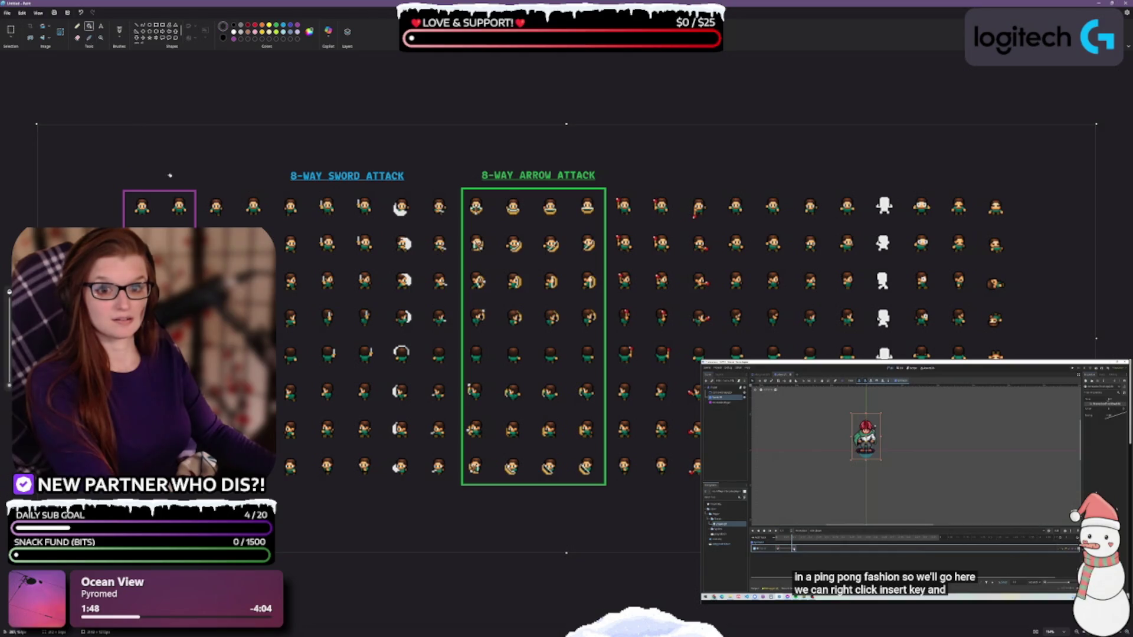
Step: Add a purple 'IDLE' label just above the two-frame box
{"action": "left_click", "coordinate": [101, 25]}
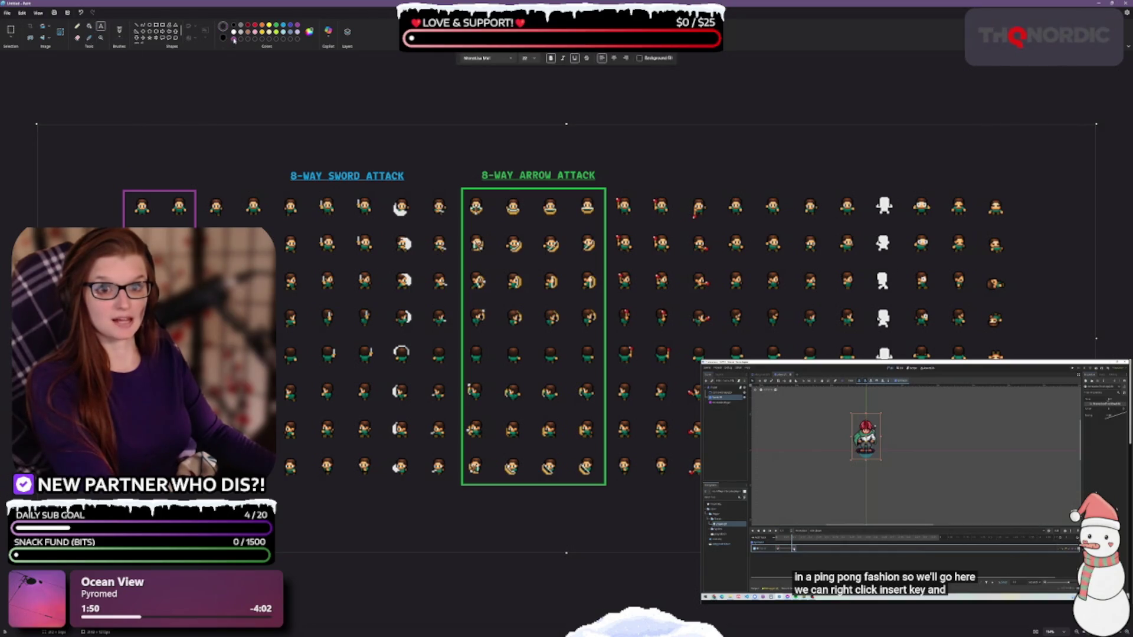
{"action": "left_click_drag", "start_coordinate": [124, 177], "coordinate": [224, 194]}
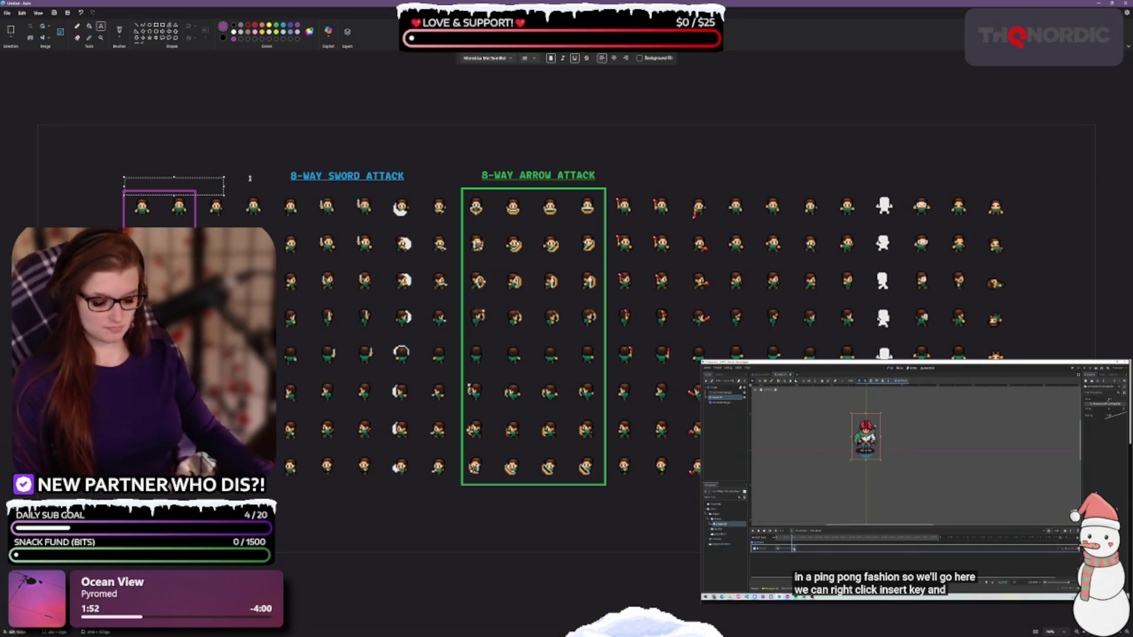
{"action": "type", "text": "IDLE"}
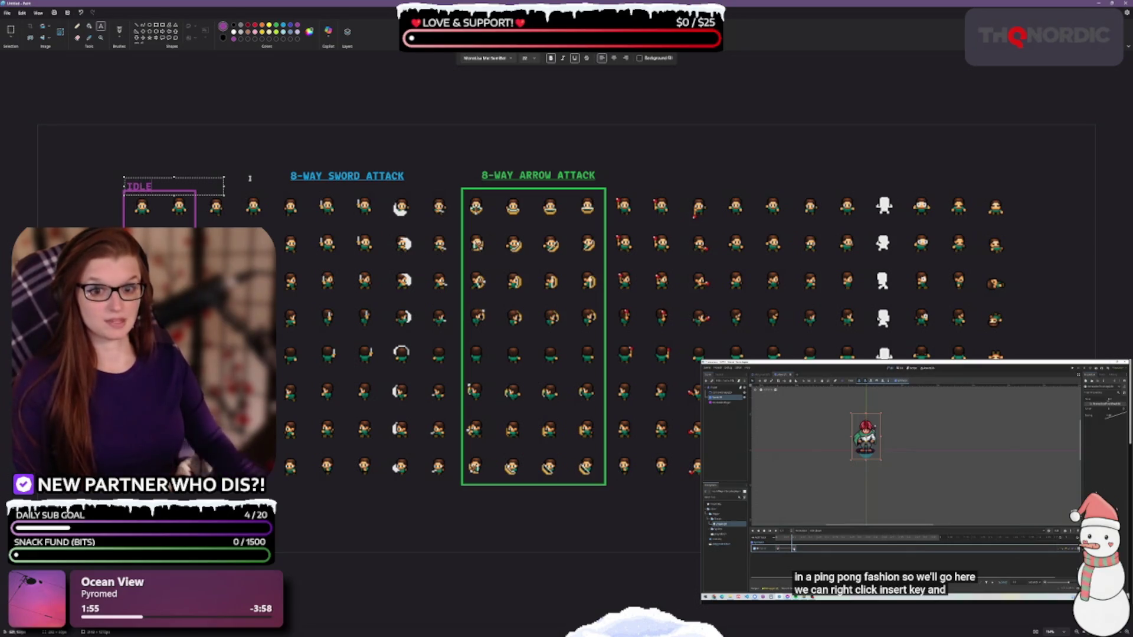
{"action": "left_click_drag", "start_coordinate": [212, 178], "coordinate": [218, 169]}
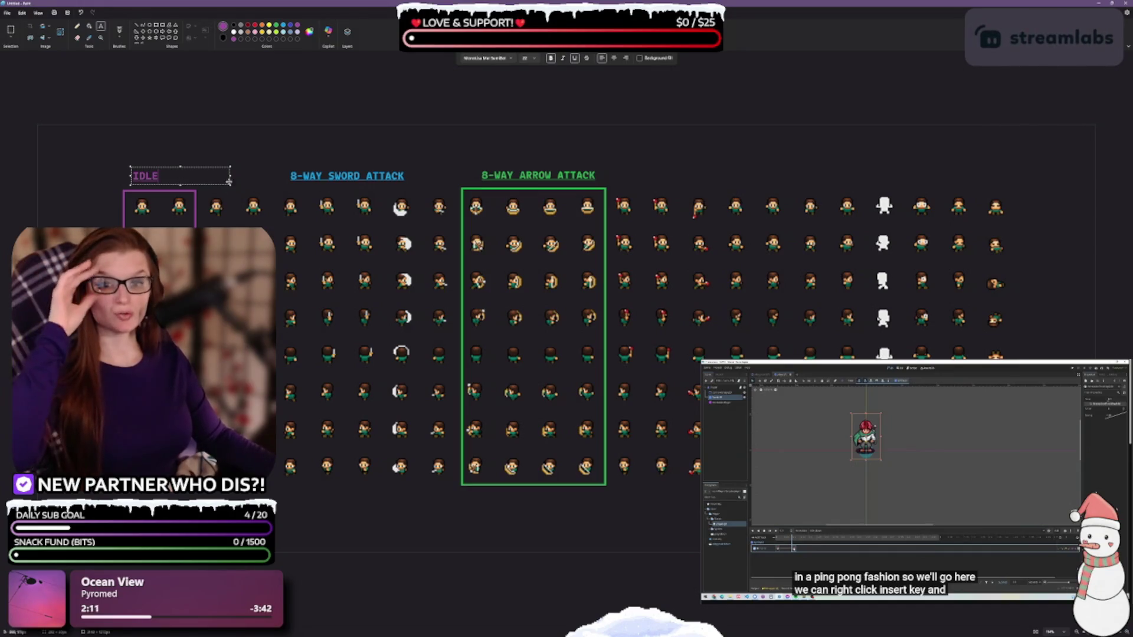
{"action": "left_click_drag", "start_coordinate": [232, 176], "coordinate": [168, 177]}
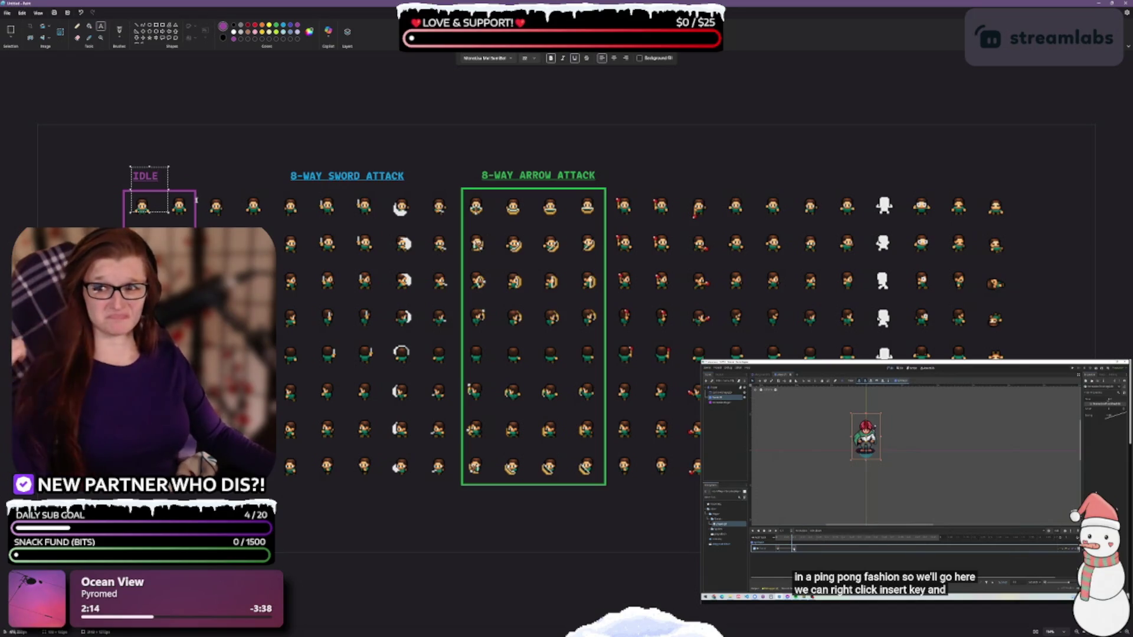
{"action": "left_click", "coordinate": [233, 165]}
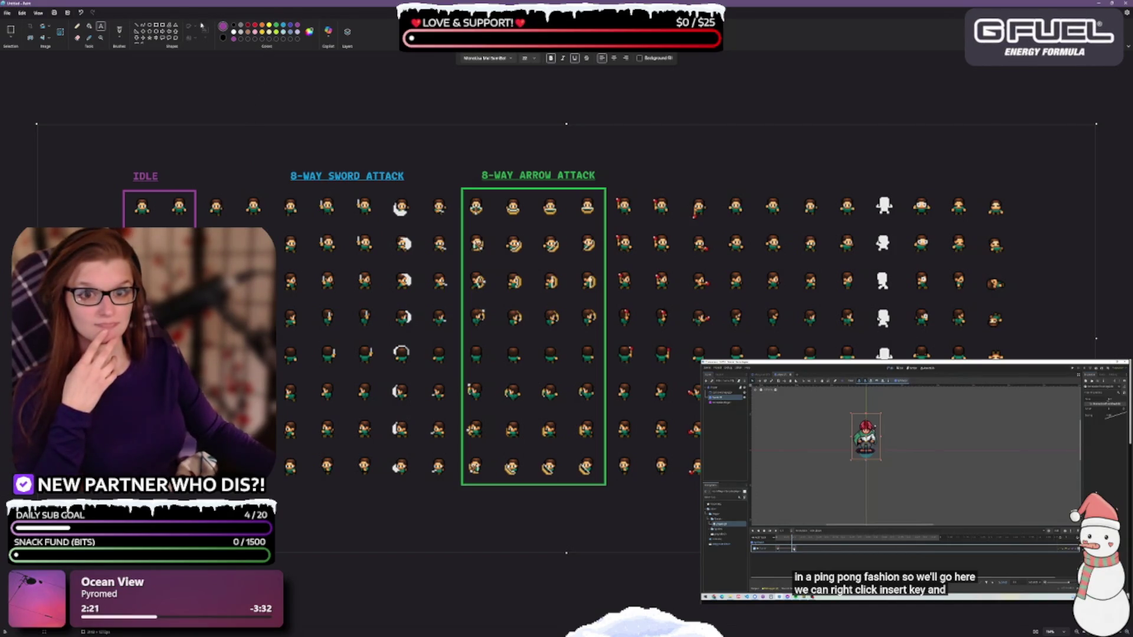
{"action": "left_click", "coordinate": [157, 27]}
{"action": "left_click", "coordinate": [283, 26]}
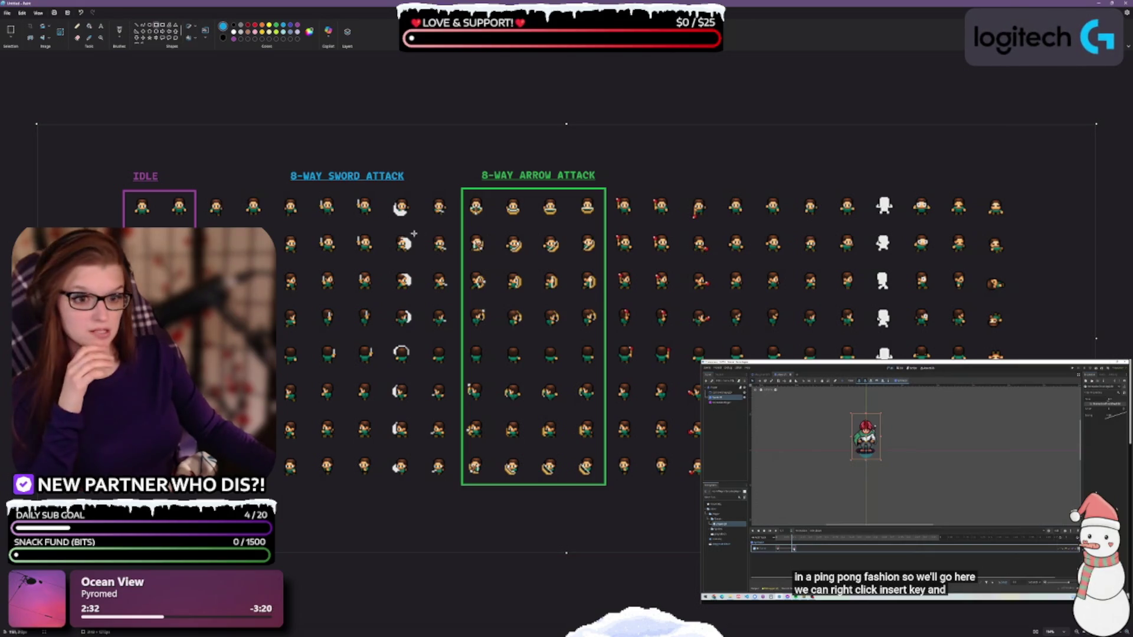
Step: Draw a blue box around four sword-attack columns and move the 8-WAY SWORD ATTACK title above it
{"action": "mouse_move", "coordinate": [311, 191]}
{"action": "left_mouse_down"}
{"action": "mouse_move", "coordinate": [450, 323]}
{"action": "mouse_move", "coordinate": [453, 486]}
{"action": "left_mouse_up"}
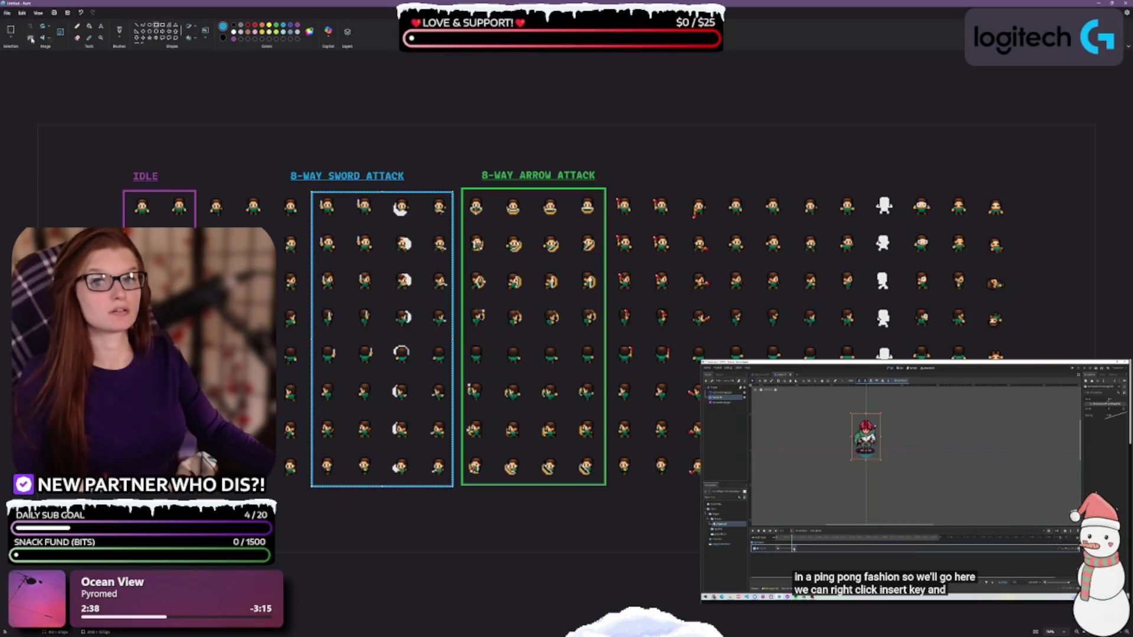
{"action": "mouse_move", "coordinate": [277, 163]}
{"action": "left_mouse_down"}
{"action": "mouse_move", "coordinate": [357, 186]}
{"action": "mouse_move", "coordinate": [437, 187]}
{"action": "left_mouse_up"}
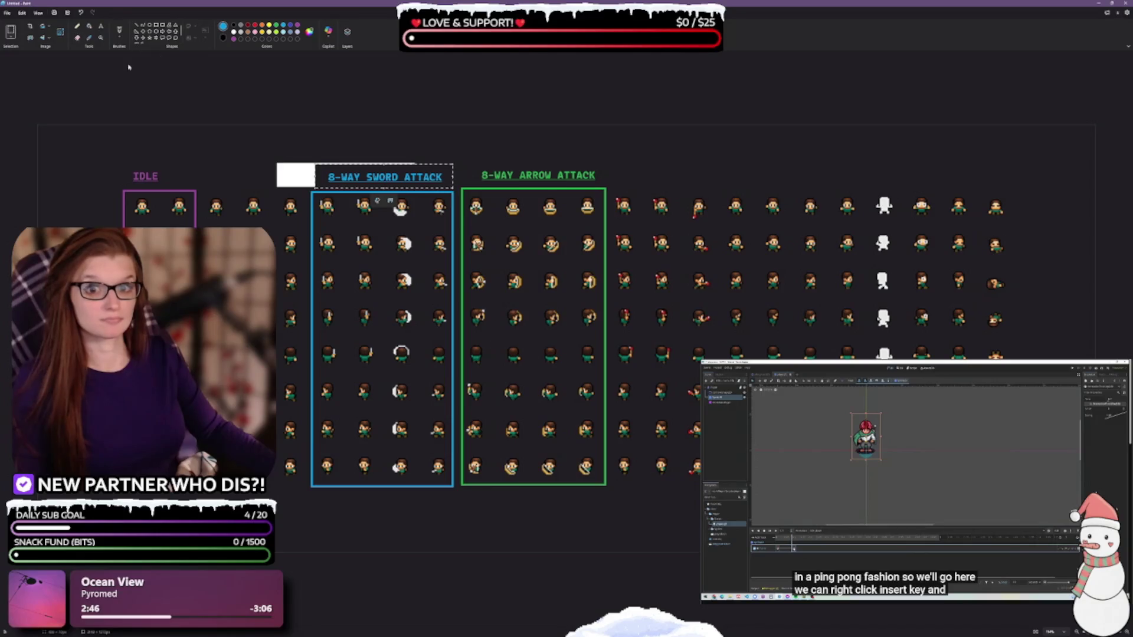
Step: Fill the white patch beside the sword title with the sampled dark background colour
{"action": "left_click", "coordinate": [89, 37]}
{"action": "left_click", "coordinate": [142, 139]}
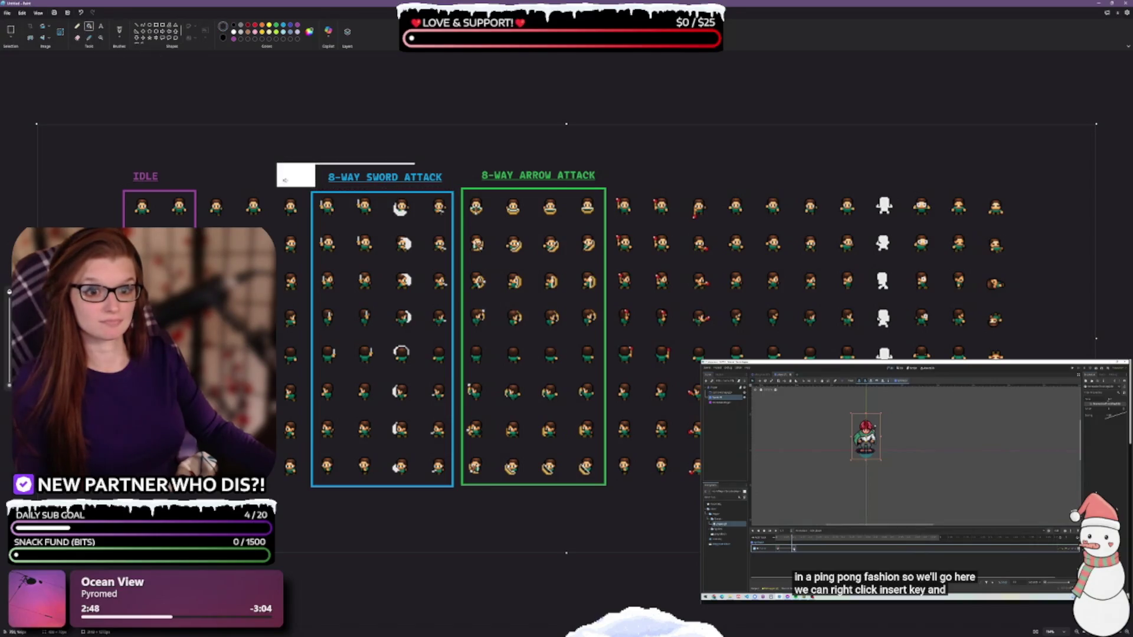
{"action": "left_click", "coordinate": [293, 179]}
{"action": "left_click", "coordinate": [157, 26]}
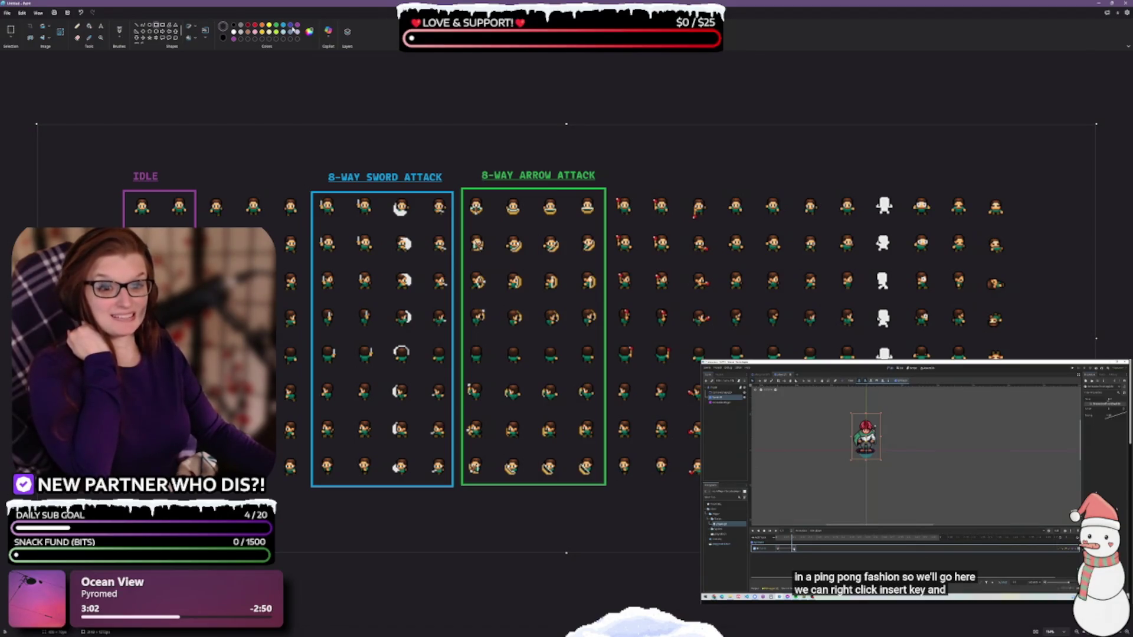
{"action": "left_click", "coordinate": [290, 29]}
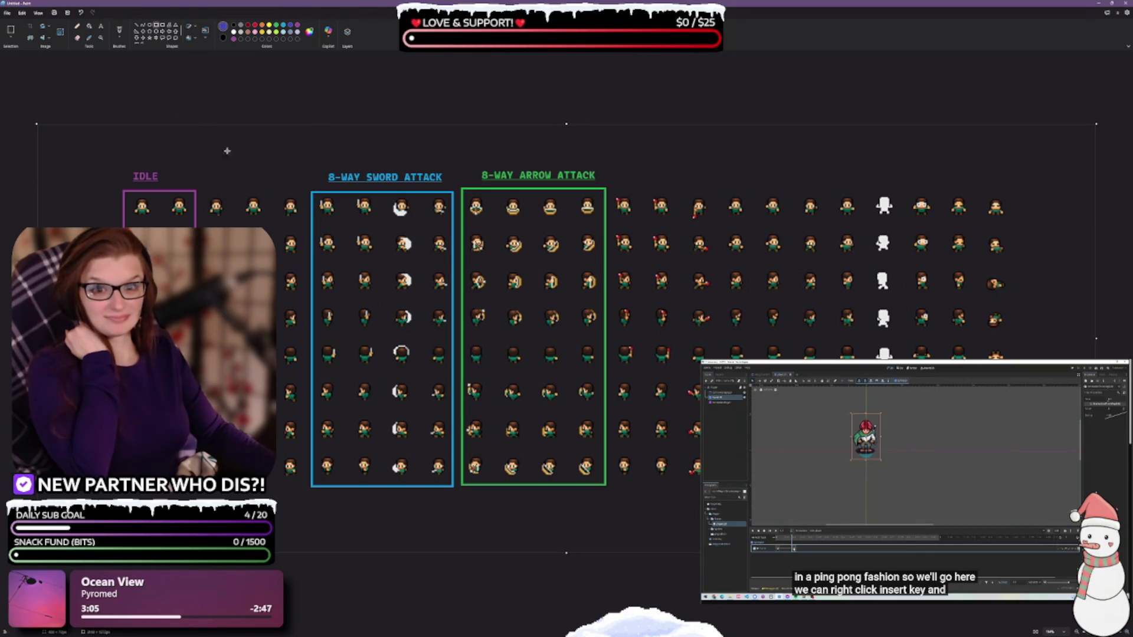
Step: Outline the three movement columns in indigo and label them 'MOVEMENT' beside IDLE
{"action": "mouse_move", "coordinate": [200, 190]}
{"action": "left_mouse_down"}
{"action": "mouse_move", "coordinate": [305, 425]}
{"action": "mouse_move", "coordinate": [305, 483]}
{"action": "left_mouse_up"}
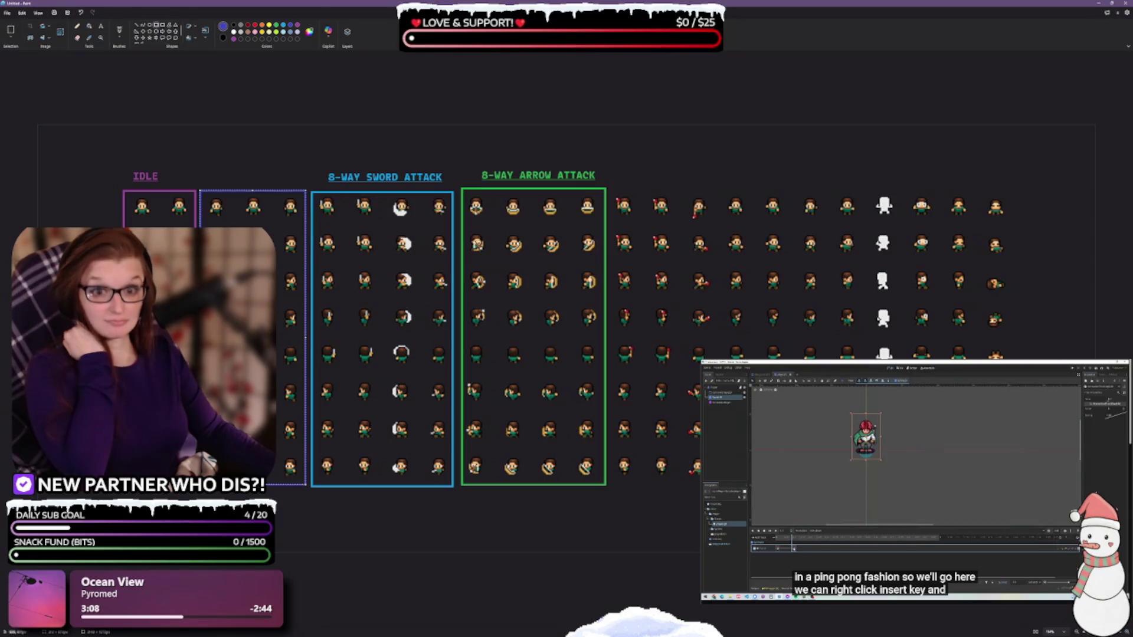
{"action": "left_click", "coordinate": [101, 27]}
{"action": "left_click_drag", "start_coordinate": [210, 170], "coordinate": [309, 188]}
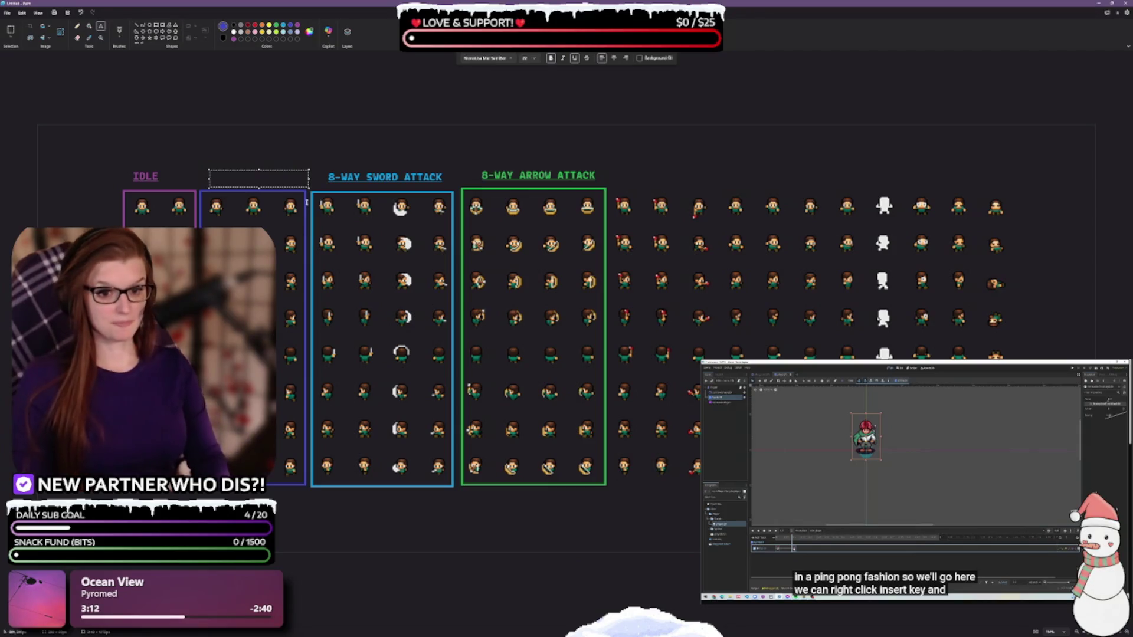
{"action": "type", "text": "MOVEMENT"}
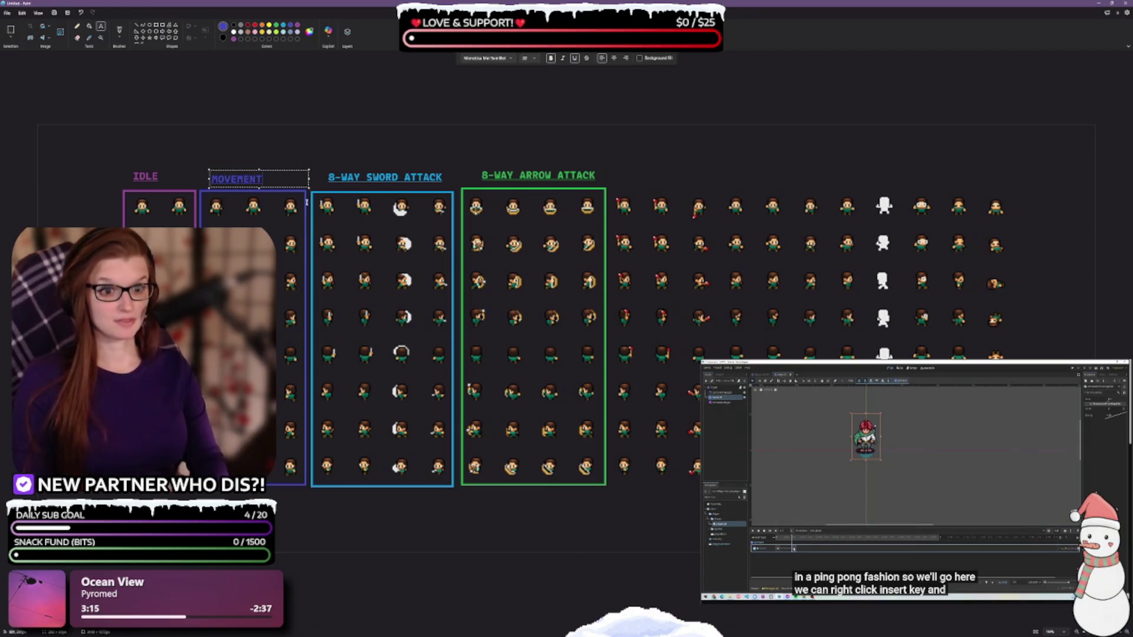
{"action": "left_click", "coordinate": [306, 201]}
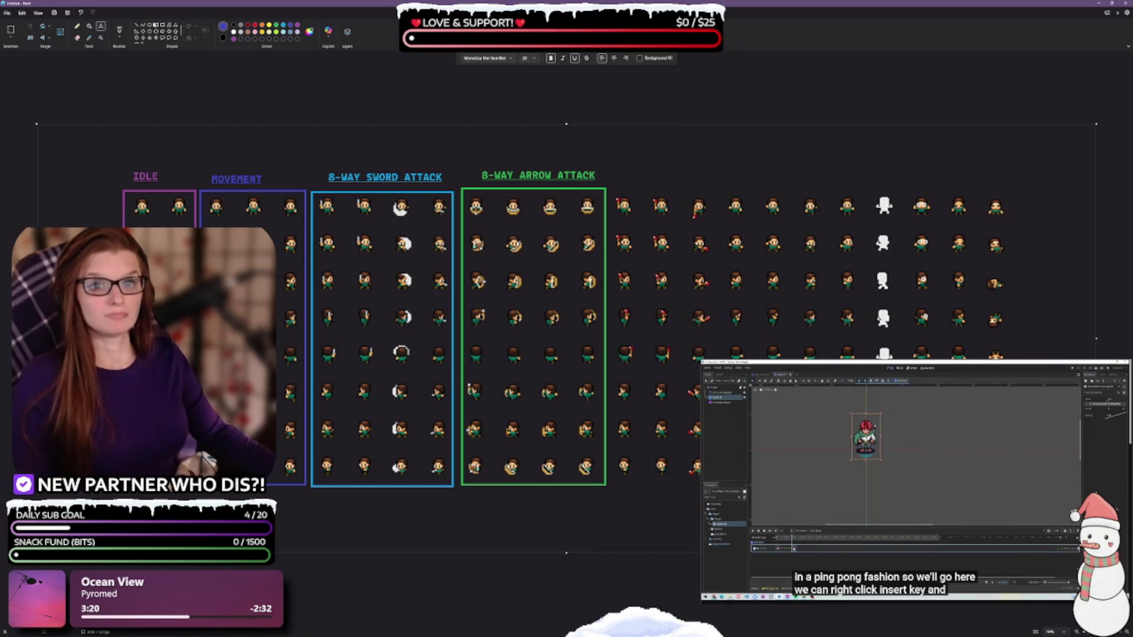
{"action": "left_click", "coordinate": [10, 30]}
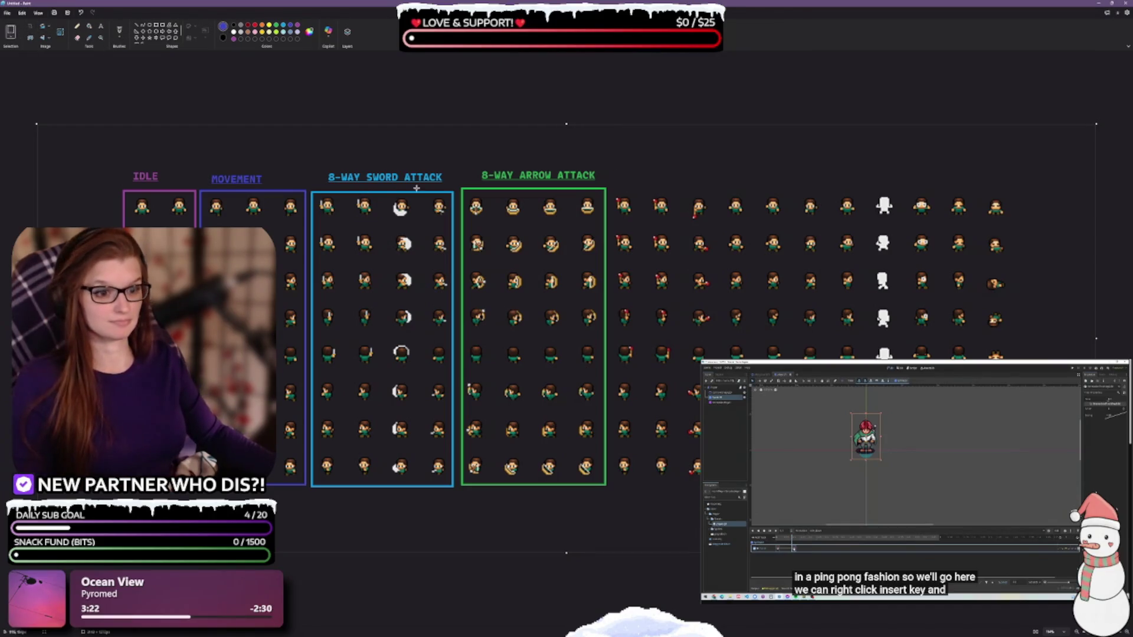
Step: Erase both 8-way attack titles and fill the area with the dark background colour
{"action": "left_click_drag", "start_coordinate": [316, 161], "coordinate": [620, 185]}
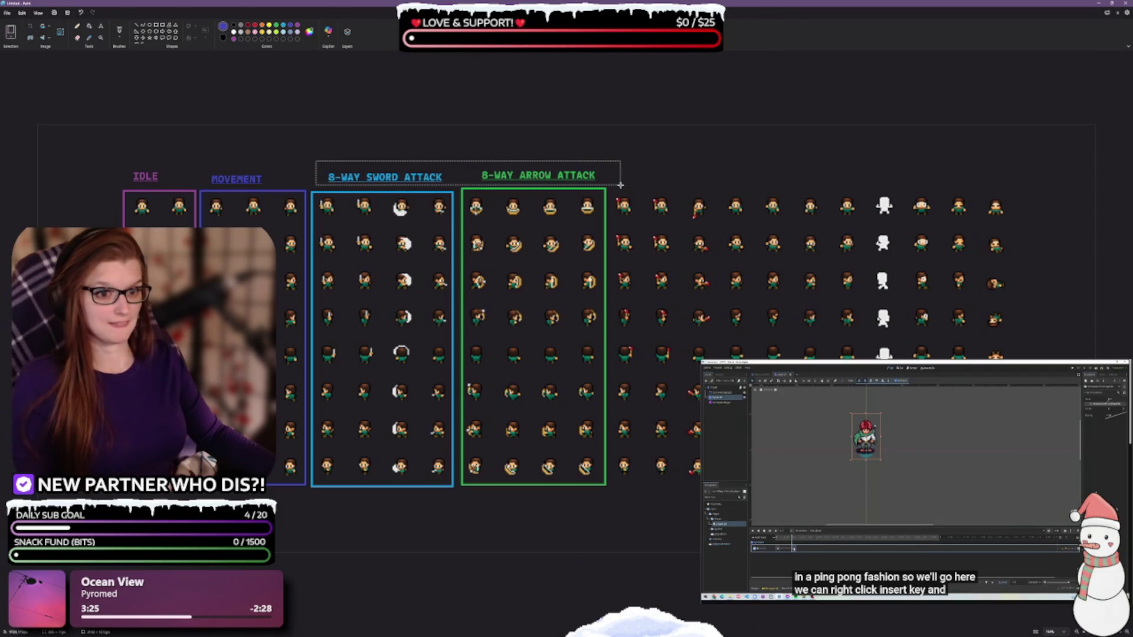
{"action": "key", "text": "Delete"}
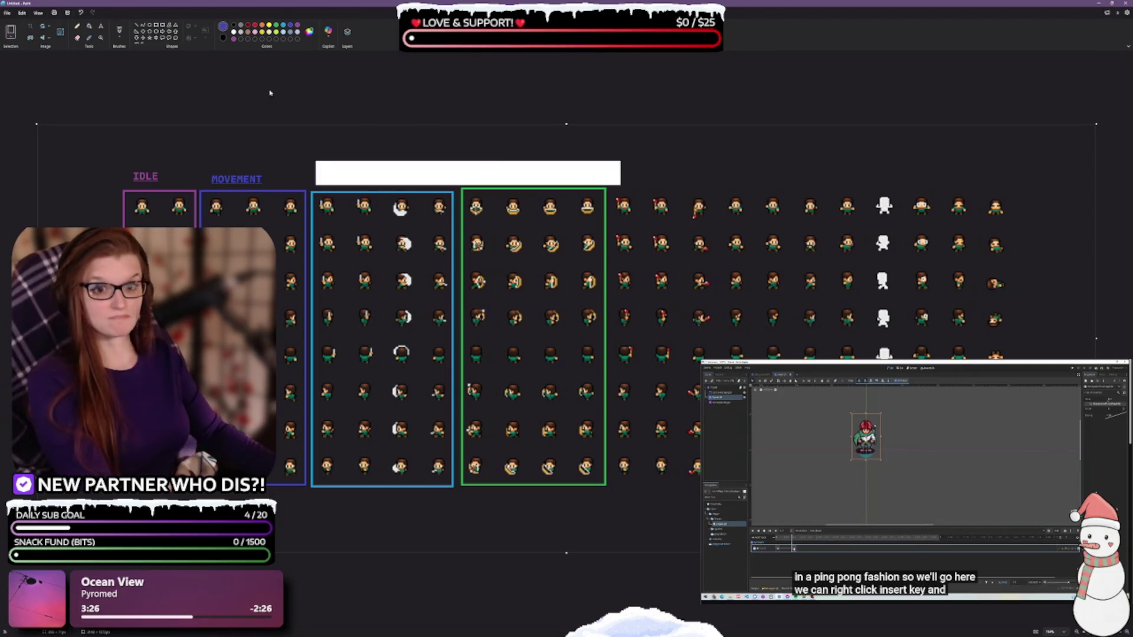
{"action": "left_click", "coordinate": [88, 37]}
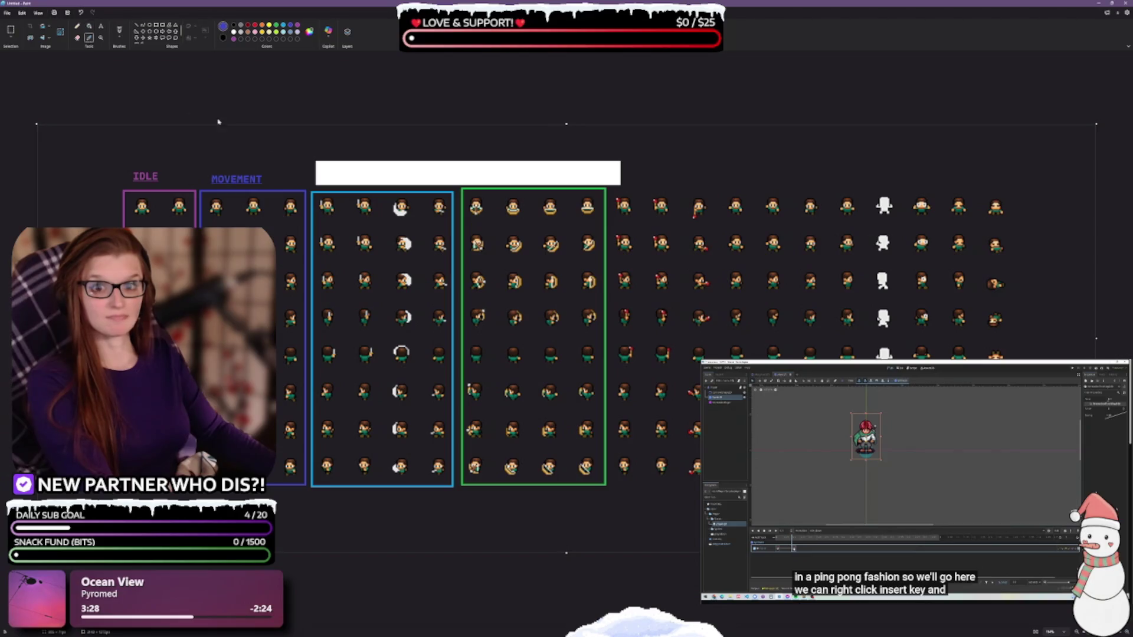
{"action": "left_click", "coordinate": [314, 153]}
{"action": "left_click", "coordinate": [341, 170]}
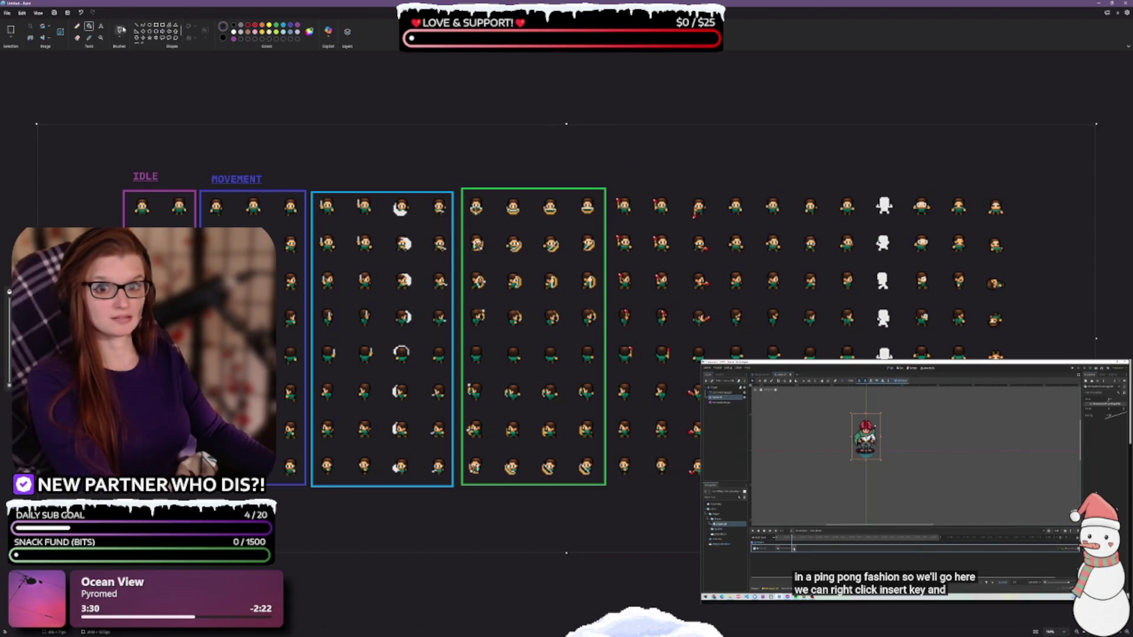
Step: Add a 'SWORD ATK' label above the blue sword-attack box
{"action": "left_click", "coordinate": [101, 26]}
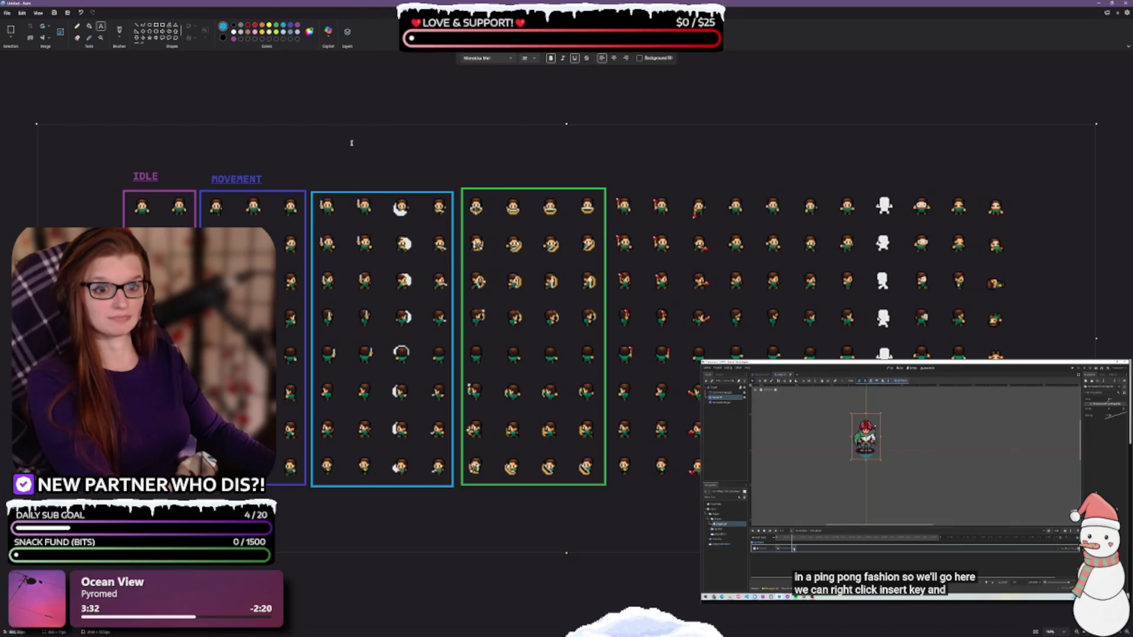
{"action": "left_click_drag", "start_coordinate": [338, 172], "coordinate": [437, 190]}
{"action": "type", "text": "SWORD ATK"}
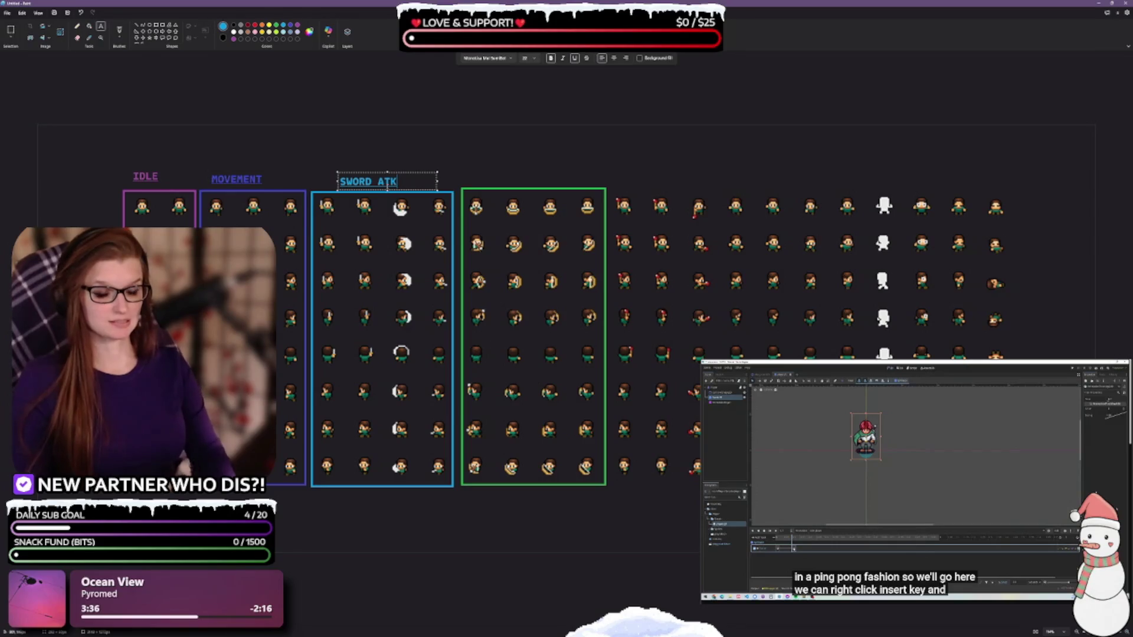
{"action": "left_click", "coordinate": [368, 135]}
Step: Add a green 'BOW ATK' label positioned above the green box
{"action": "left_click", "coordinate": [480, 176]}
{"action": "type", "text": "BOW ATK"}
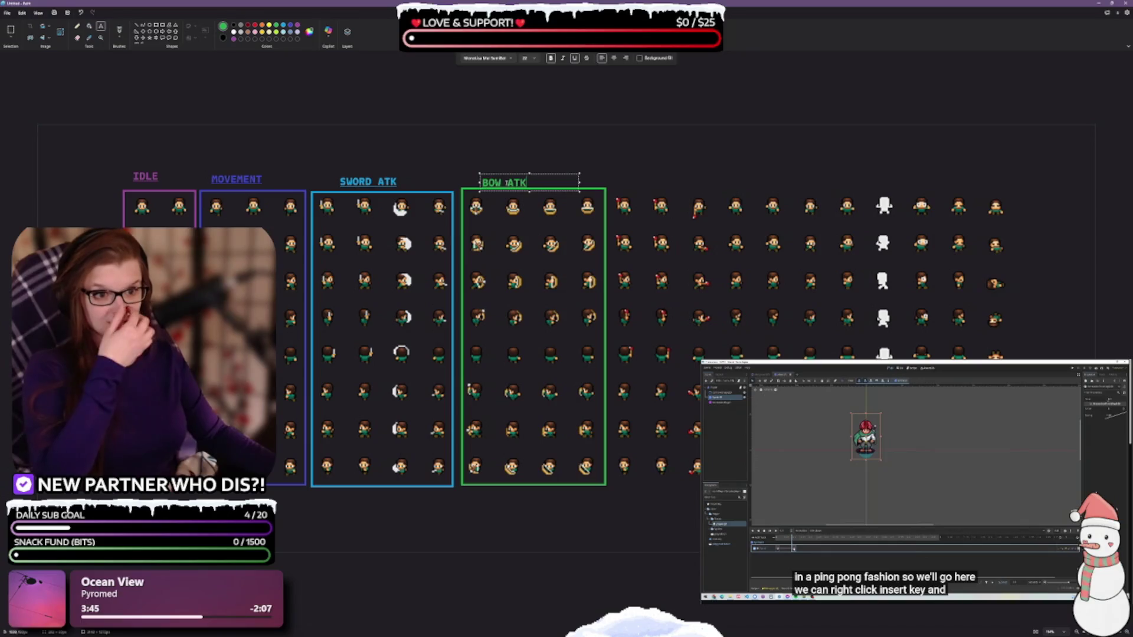
{"action": "left_click_drag", "start_coordinate": [506, 175], "coordinate": [542, 168]}
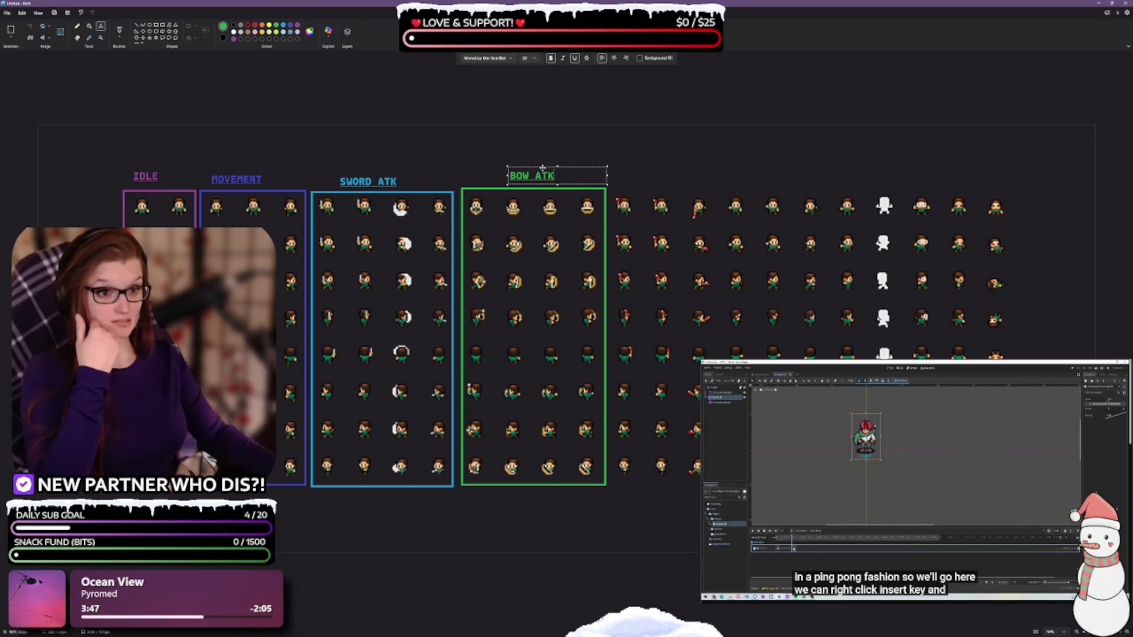
{"action": "left_click", "coordinate": [557, 138]}
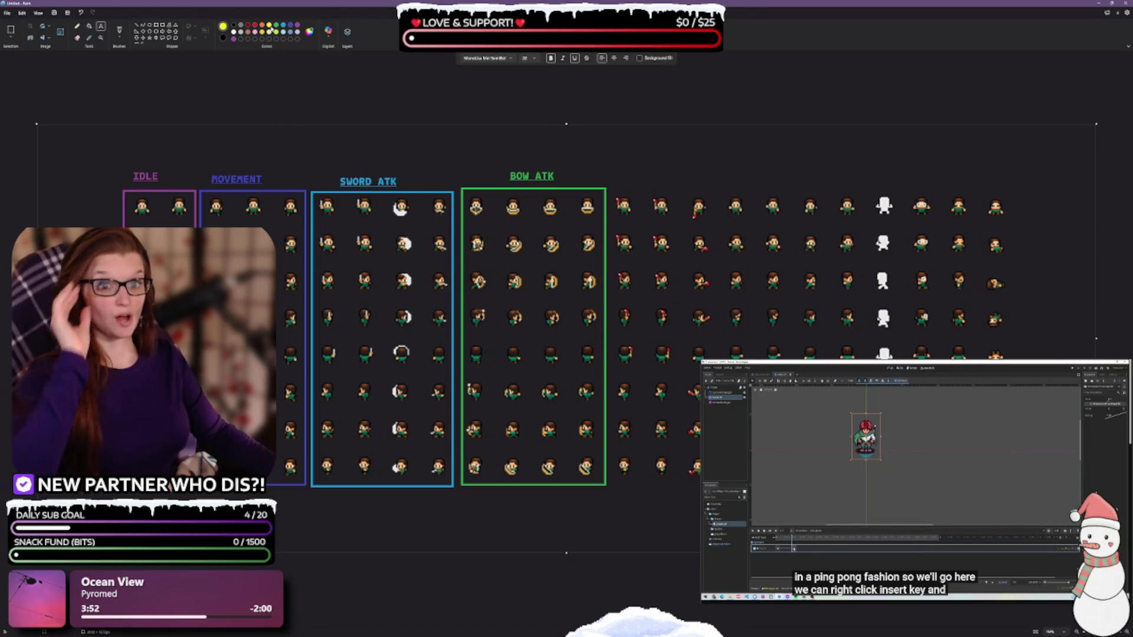
{"action": "left_click", "coordinate": [159, 26]}
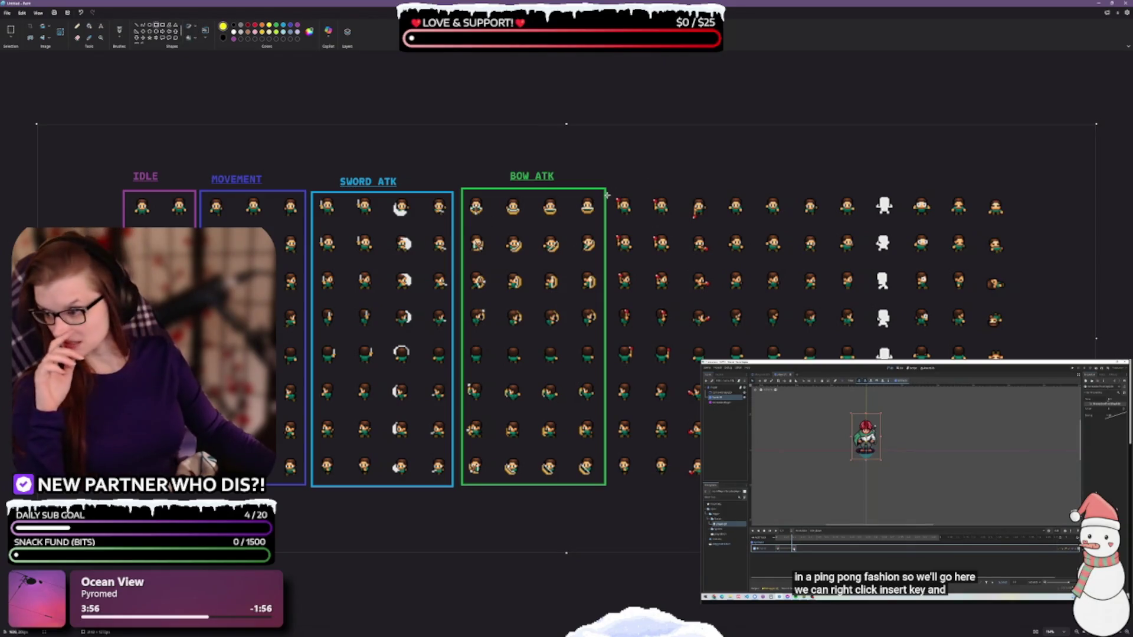
Step: Box the next four columns in yellow labelled STAVE ATK, then outline the following three in orange
{"action": "mouse_move", "coordinate": [612, 190]}
{"action": "left_mouse_down"}
{"action": "mouse_move", "coordinate": [747, 404]}
{"action": "mouse_move", "coordinate": [724, 483]}
{"action": "mouse_move", "coordinate": [714, 483]}
{"action": "left_mouse_up"}
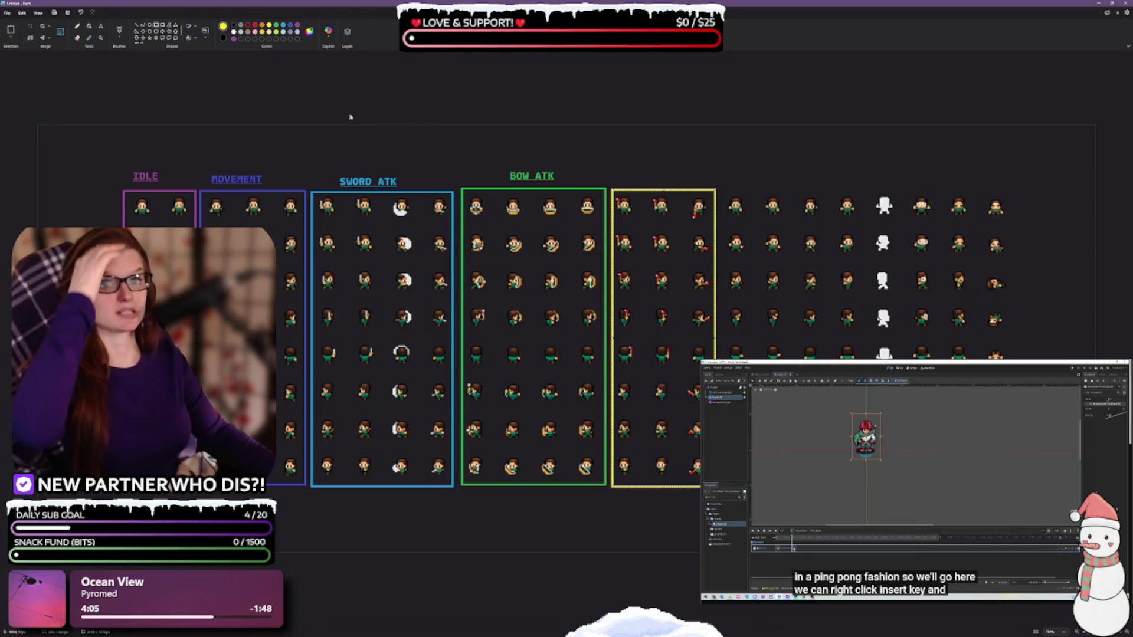
{"action": "left_click", "coordinate": [101, 26]}
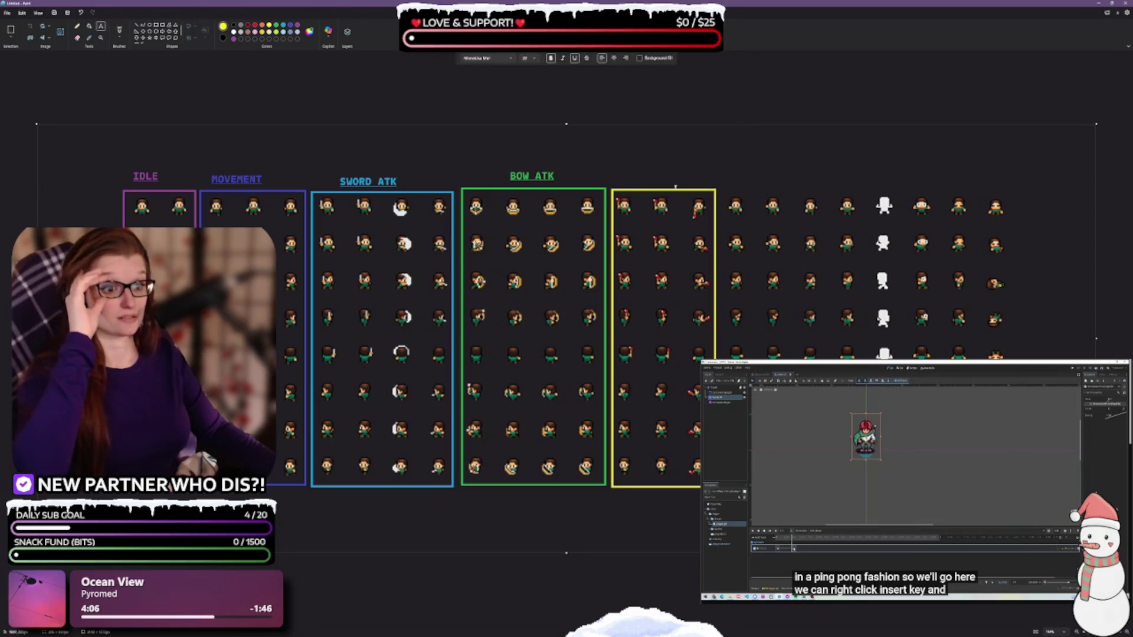
{"action": "left_click", "coordinate": [625, 170]}
{"action": "type", "text": "STA"}
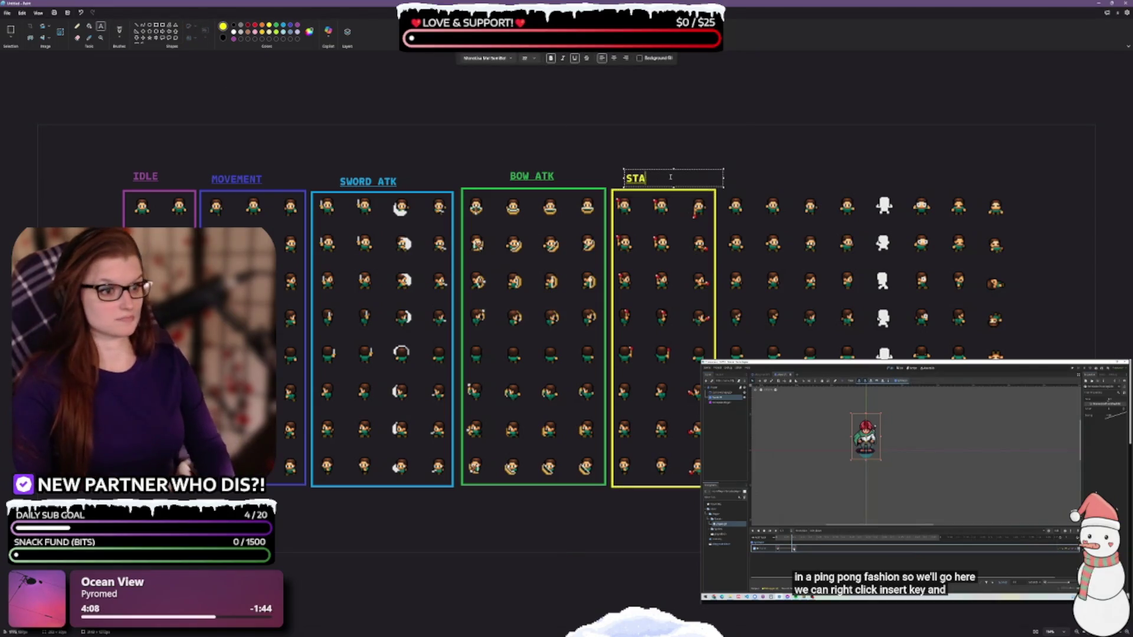
{"action": "type", "text": "VE ATK"}
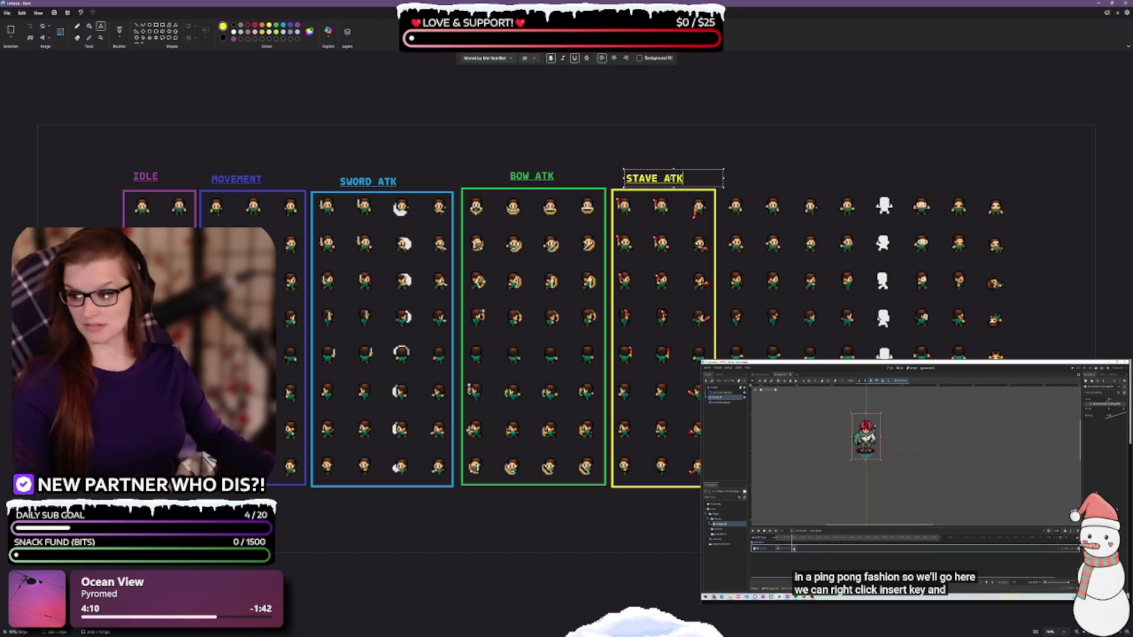
{"action": "left_click", "coordinate": [714, 158]}
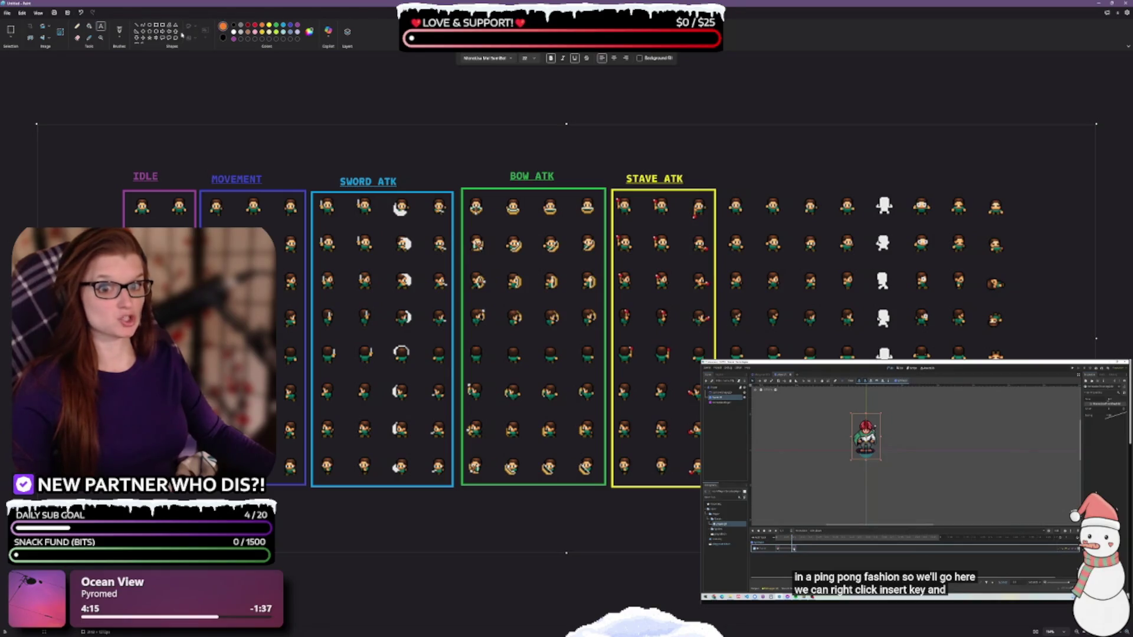
{"action": "left_click", "coordinate": [159, 27]}
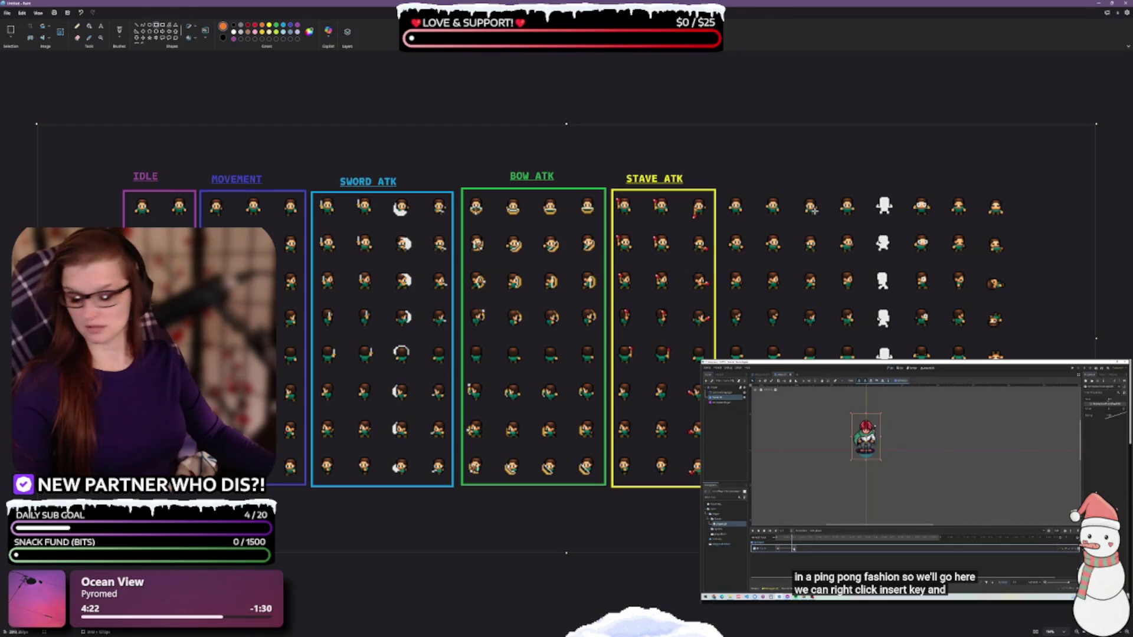
{"action": "mouse_move", "coordinate": [720, 188]}
{"action": "left_mouse_down"}
{"action": "mouse_move", "coordinate": [783, 273]}
{"action": "mouse_move", "coordinate": [822, 413]}
{"action": "mouse_move", "coordinate": [827, 486]}
{"action": "left_mouse_up"}
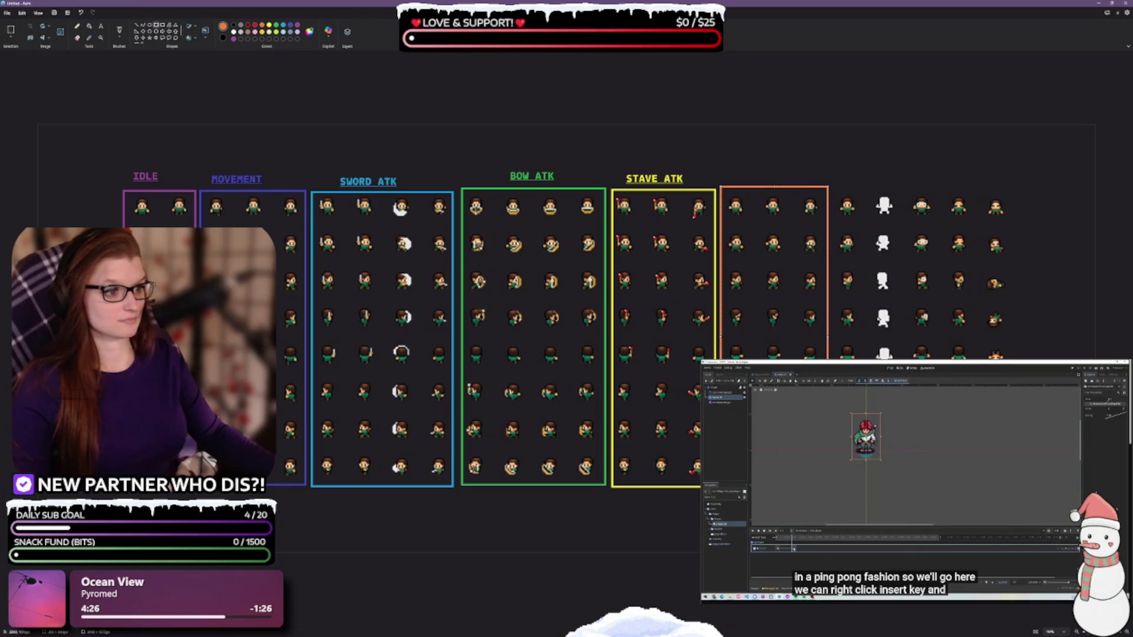
Step: Add a THROW label above the orange box and switch the drawing colour to red
{"action": "left_click", "coordinate": [100, 26]}
{"action": "left_click", "coordinate": [100, 26]}
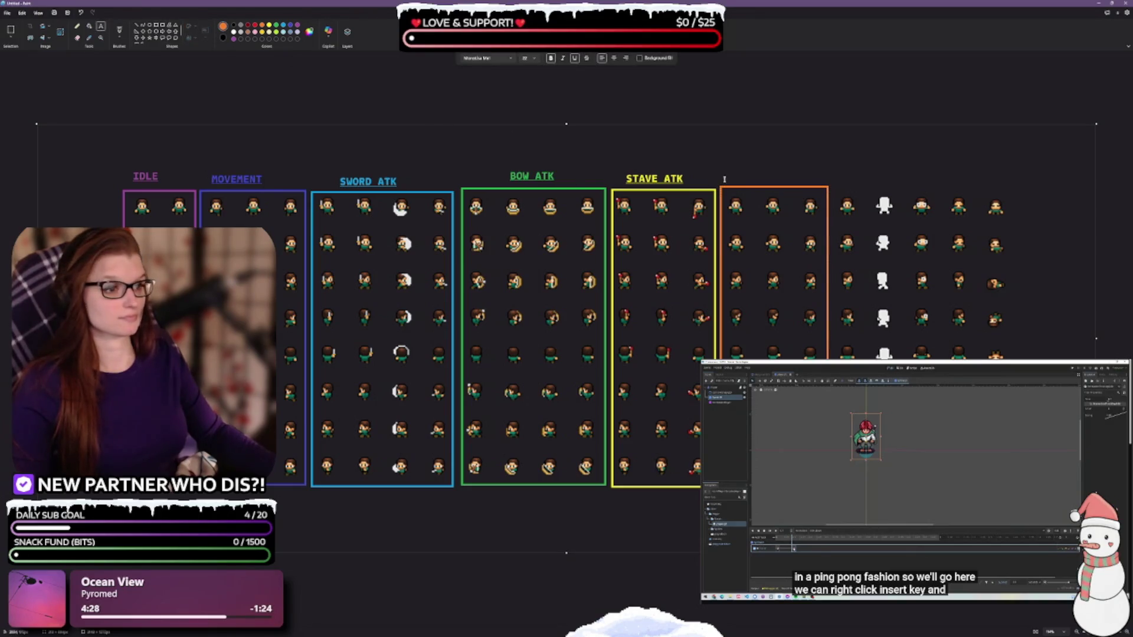
{"action": "left_click", "coordinate": [739, 168]}
{"action": "type", "text": "THROW"}
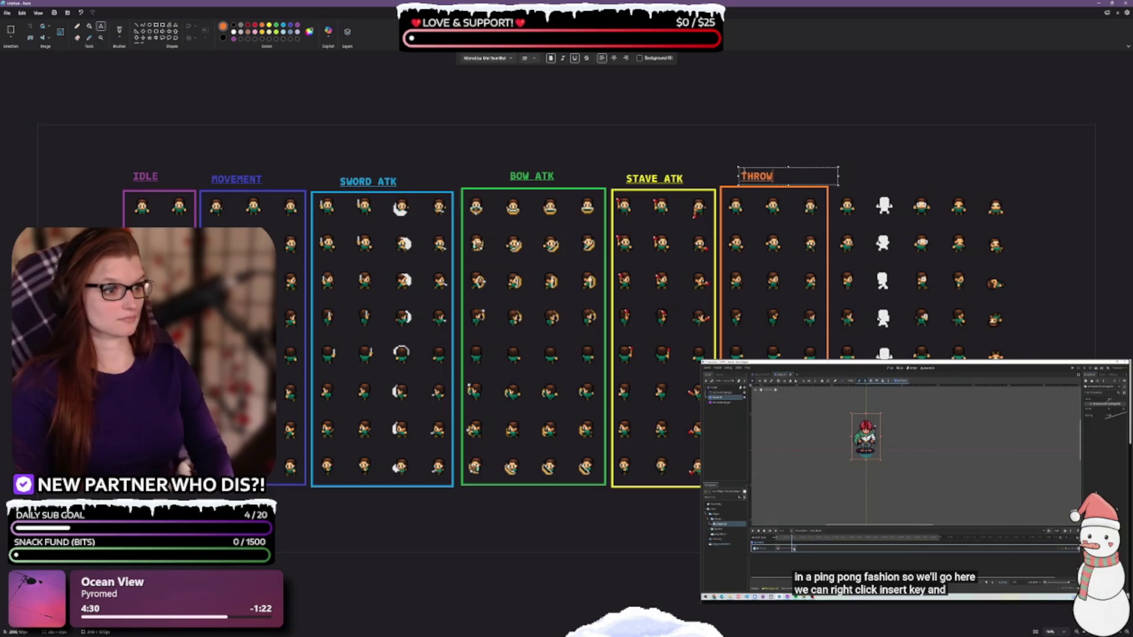
{"action": "key", "text": "Return"}
{"action": "left_click", "coordinate": [771, 129]}
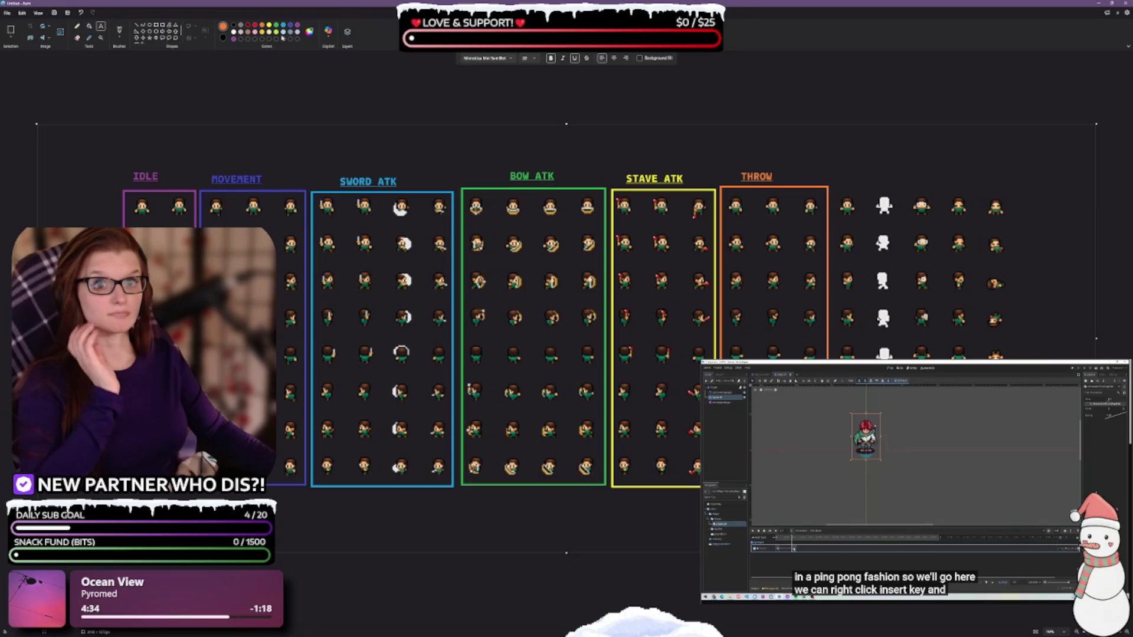
{"action": "left_click", "coordinate": [256, 26]}
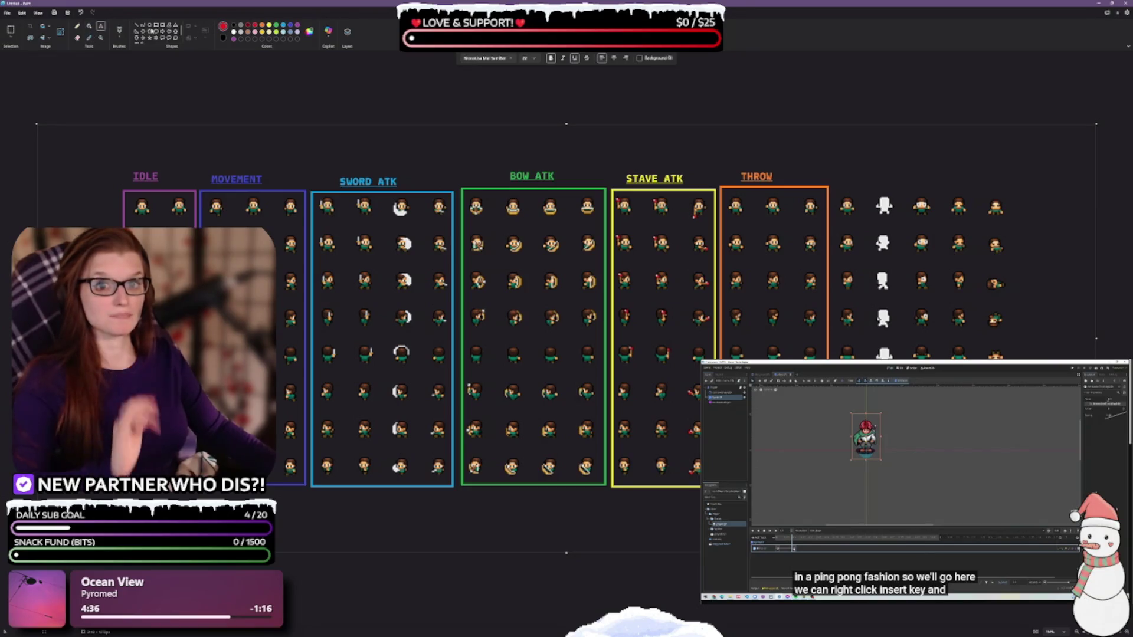
{"action": "left_click", "coordinate": [77, 26]}
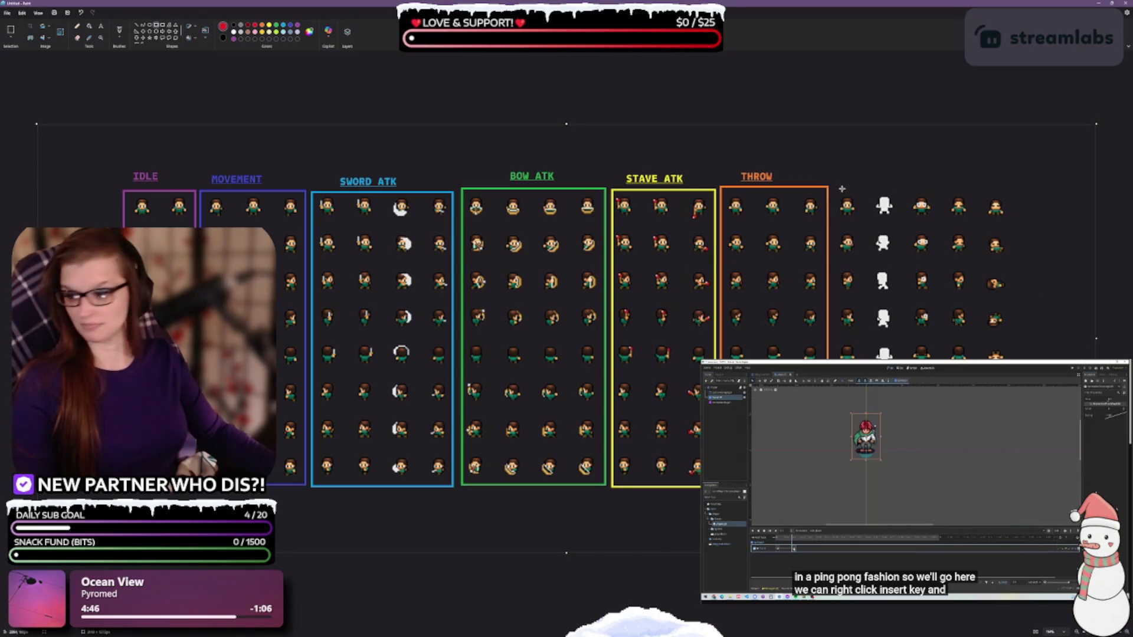
Step: Draw a red box around the column after THROW and label it HIT
{"action": "mouse_move", "coordinate": [835, 186]}
{"action": "left_mouse_down"}
{"action": "mouse_move", "coordinate": [954, 366]}
{"action": "mouse_move", "coordinate": [939, 366]}
{"action": "left_mouse_up"}
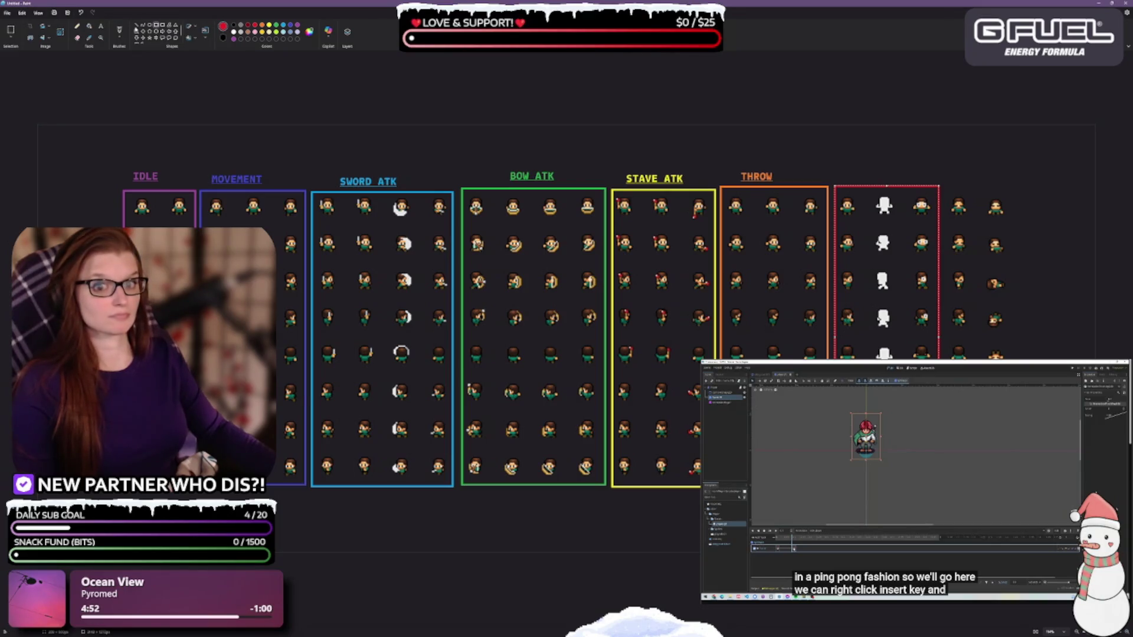
{"action": "left_click", "coordinate": [100, 26]}
{"action": "left_click_drag", "start_coordinate": [856, 169], "coordinate": [955, 185]}
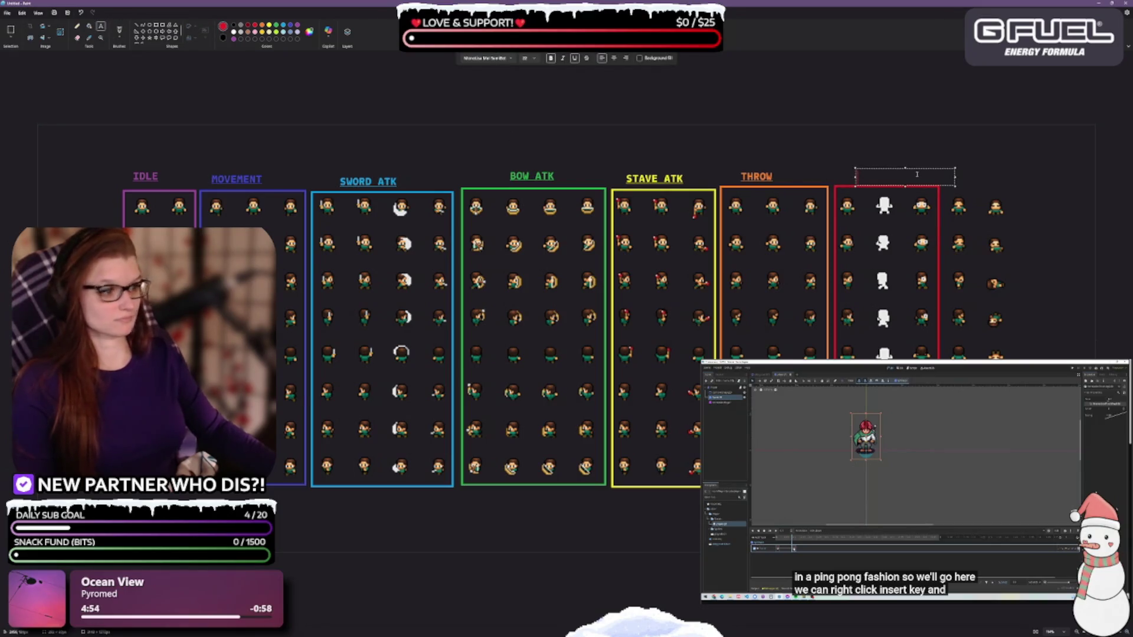
{"action": "type", "text": "HIT"}
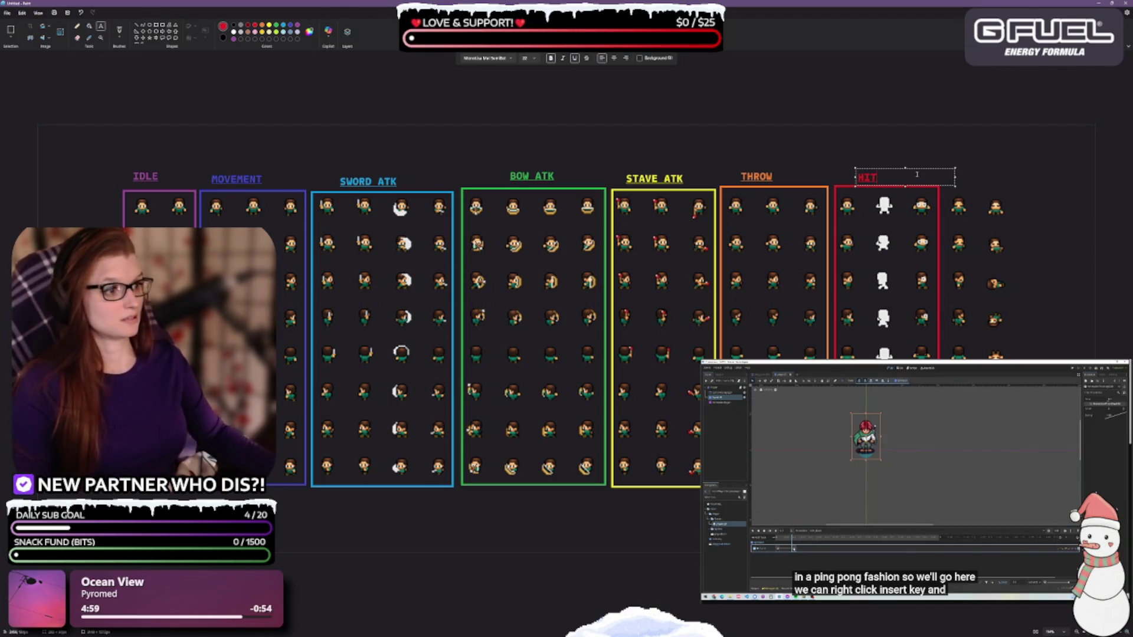
{"action": "left_click_drag", "start_coordinate": [930, 170], "coordinate": [941, 167]}
{"action": "left_click", "coordinate": [1003, 142]}
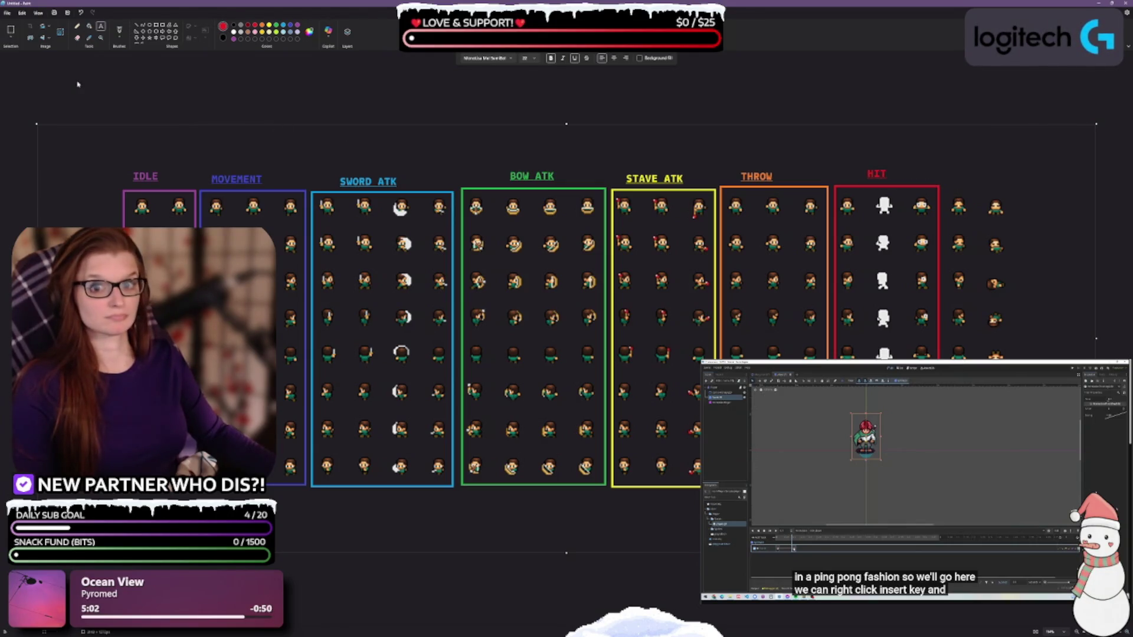
Step: Outline the last sprite columns with a dark red rectangle
{"action": "left_click", "coordinate": [248, 26]}
{"action": "left_click", "coordinate": [158, 26]}
{"action": "mouse_move", "coordinate": [1052, 486]}
{"action": "left_mouse_down"}
{"action": "mouse_move", "coordinate": [1037, 298]}
{"action": "mouse_move", "coordinate": [945, 185]}
{"action": "left_mouse_up"}
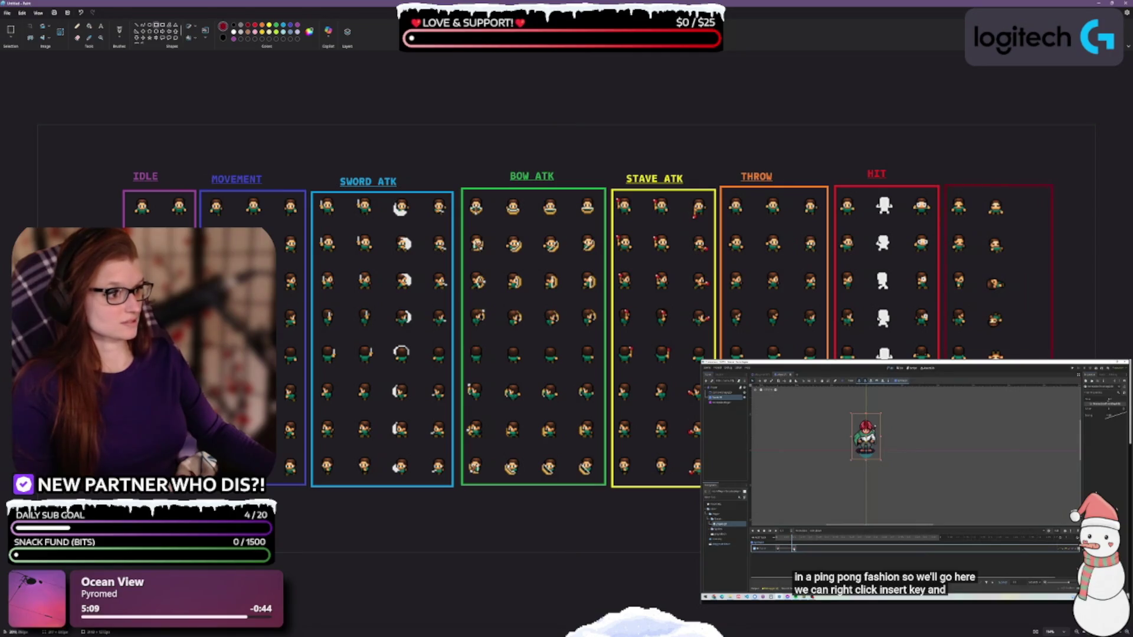
{"action": "left_click_drag", "start_coordinate": [1030, 486], "coordinate": [1014, 486]}
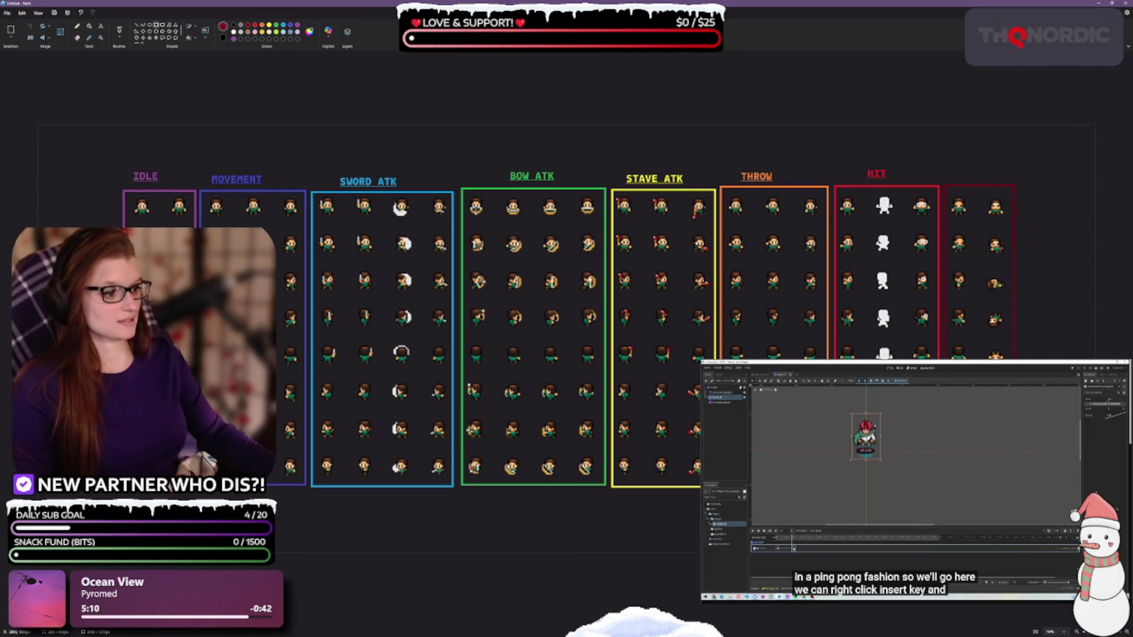
Step: Label the dark-red box DEATH and save the annotated image with Ctrl+S
{"action": "left_click", "coordinate": [101, 27]}
{"action": "left_click", "coordinate": [960, 172]}
{"action": "type", "text": "DEATH"}
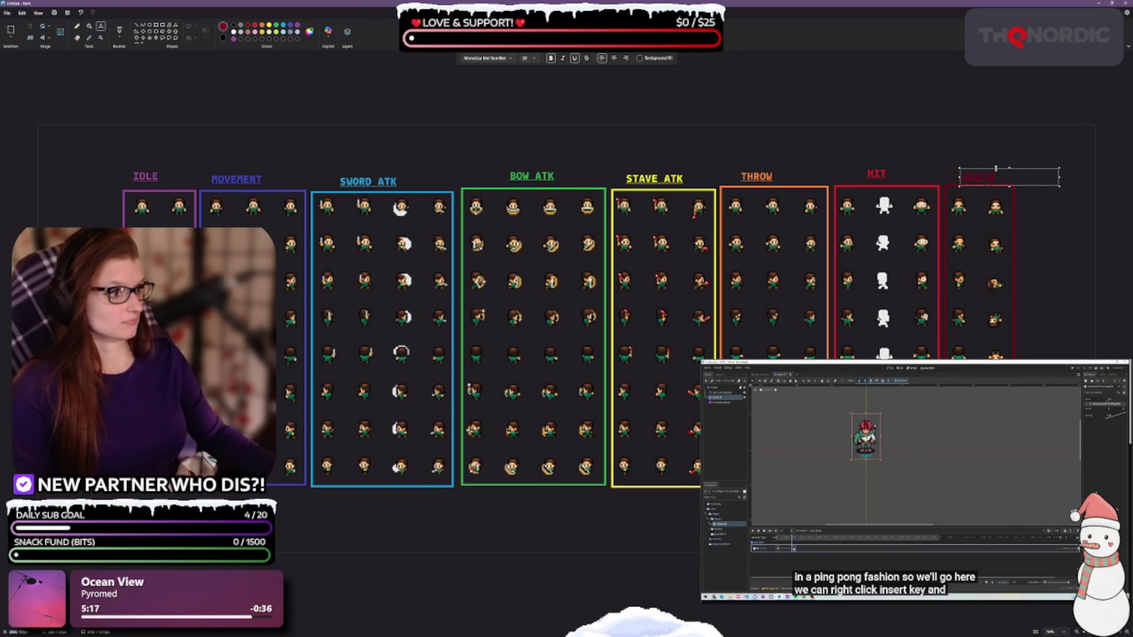
{"action": "left_click", "coordinate": [1041, 218]}
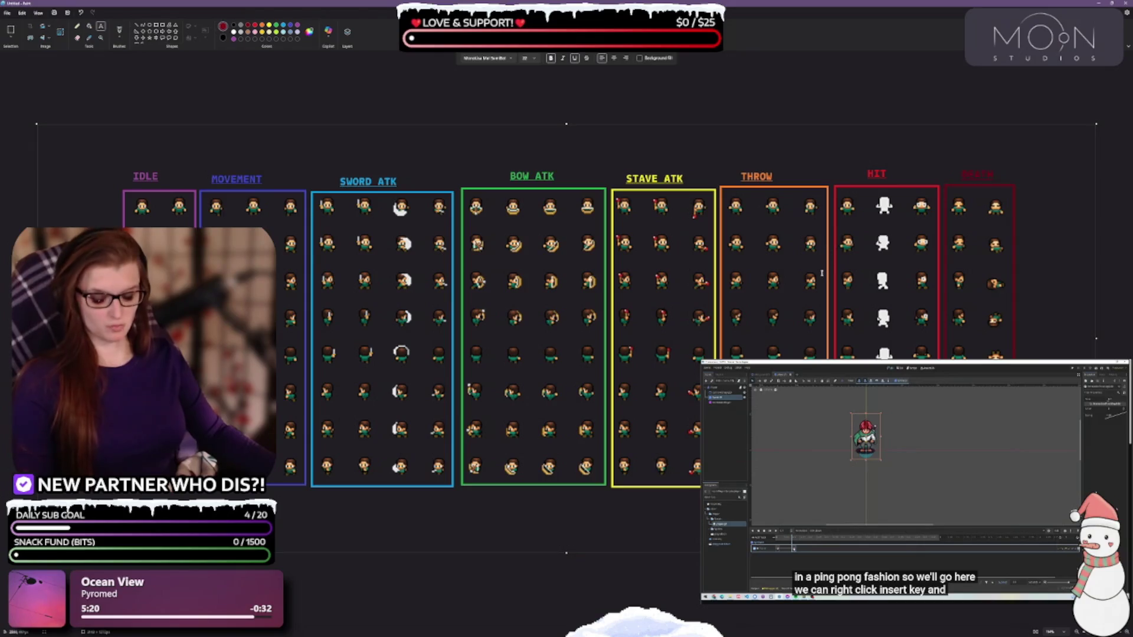
{"action": "key", "text": "ctrl+s"}
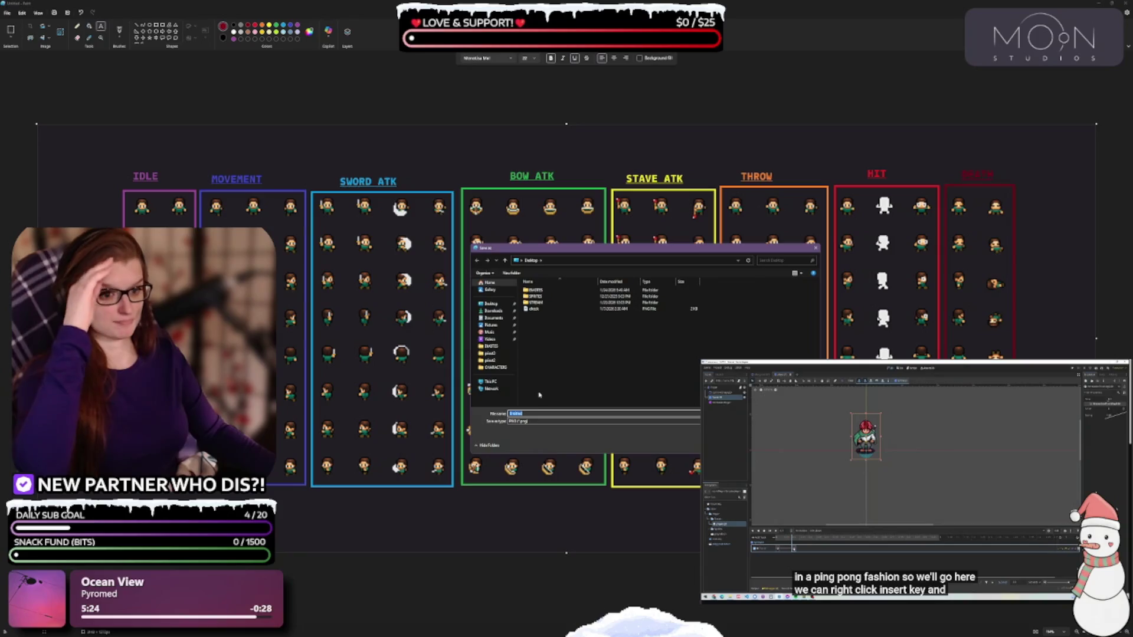
Step: Browse to This PC in the Save As dialog and drag it off the sprite sheet
{"action": "left_click", "coordinate": [506, 383]}
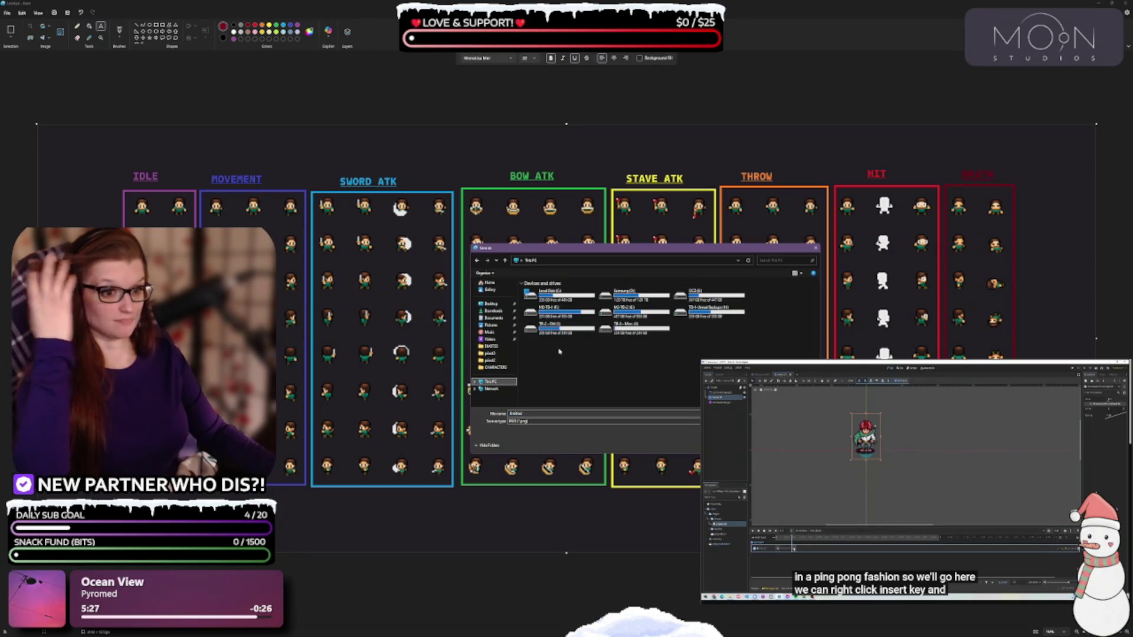
{"action": "left_click_drag", "start_coordinate": [627, 254], "coordinate": [0, 255]}
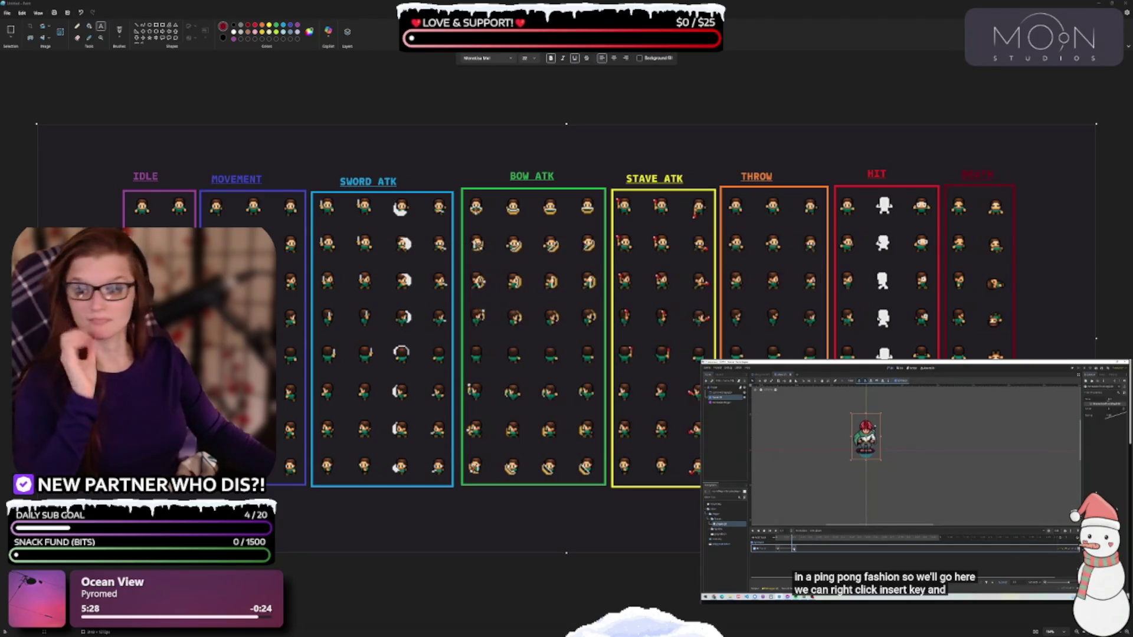
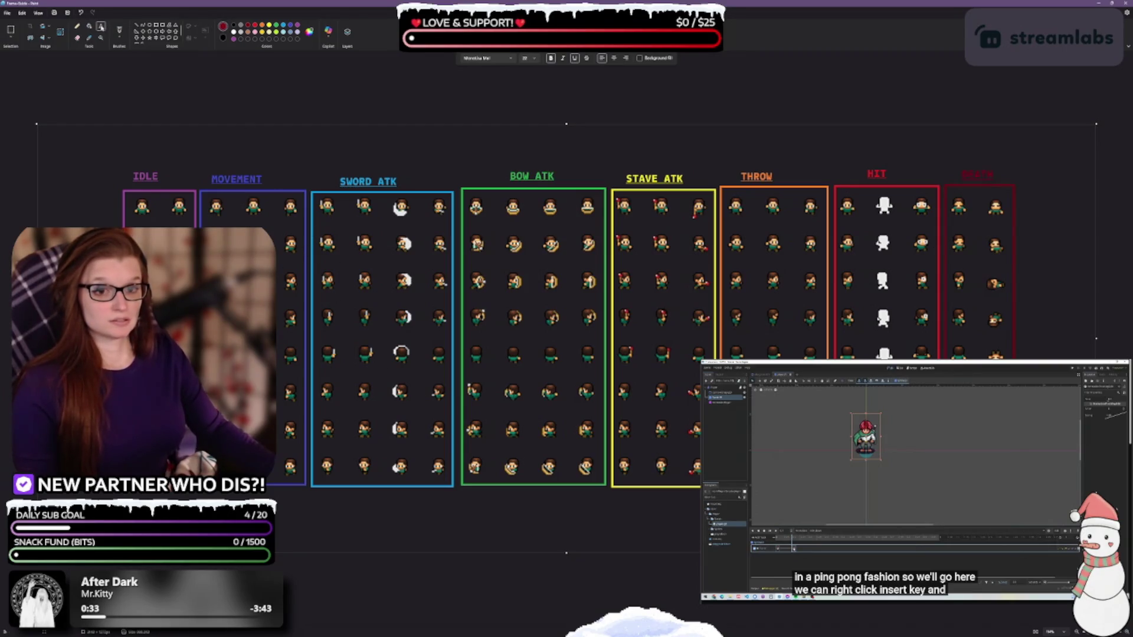
Step: Add a white text row of column numbers 0–23 beneath the sprite sheet in Paint
{"action": "left_click", "coordinate": [234, 28]}
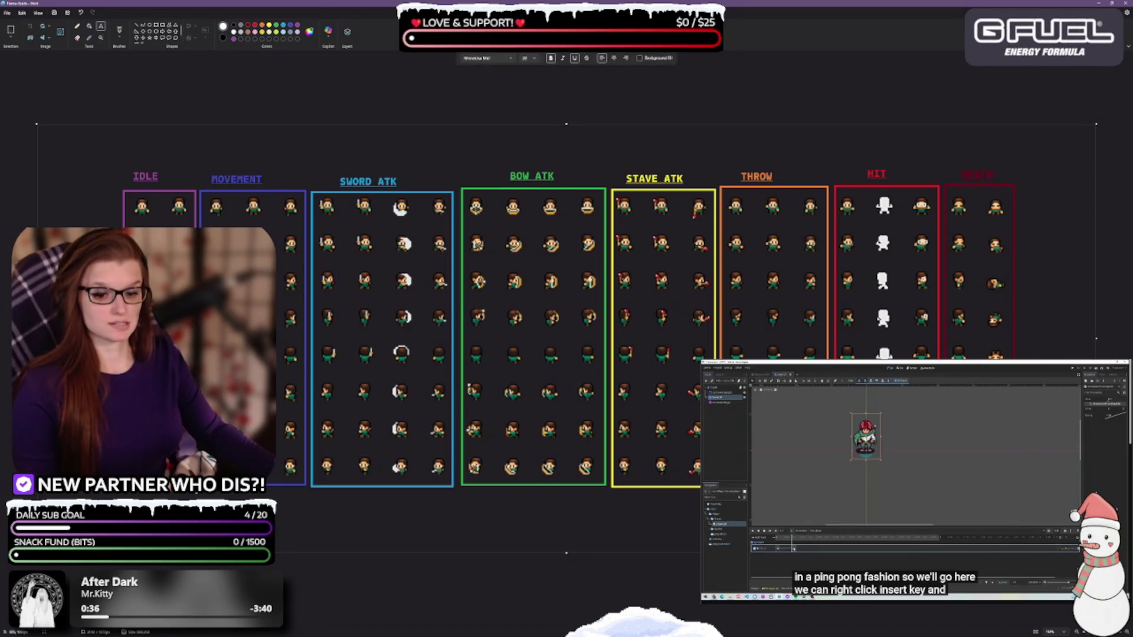
{"action": "left_click", "coordinate": [137, 497]}
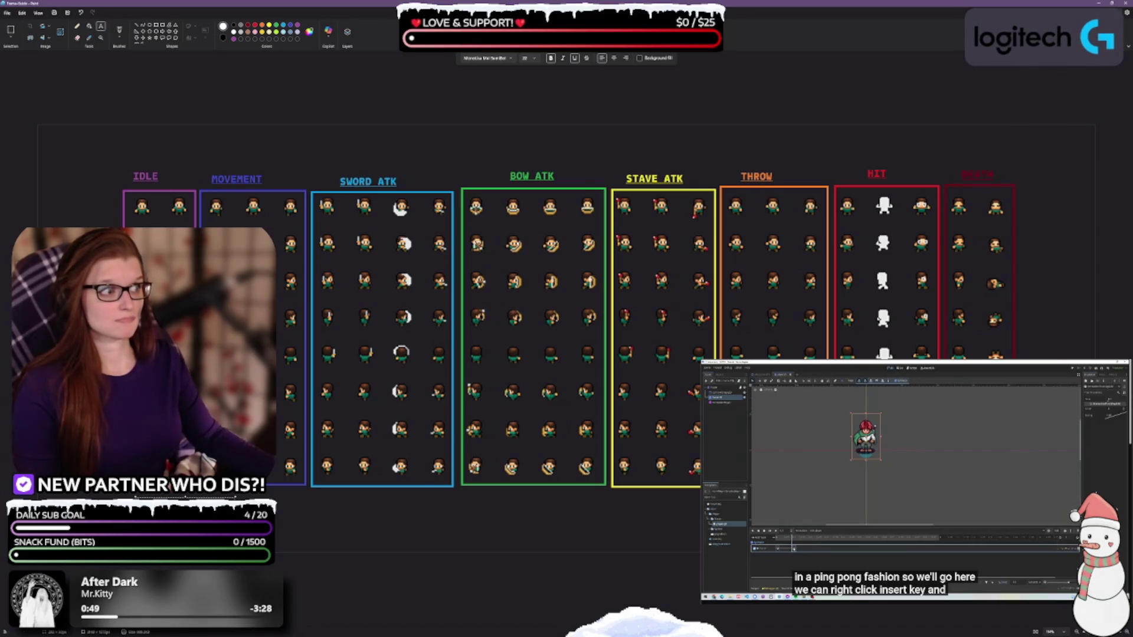
{"action": "left_click", "coordinate": [1114, 4]}
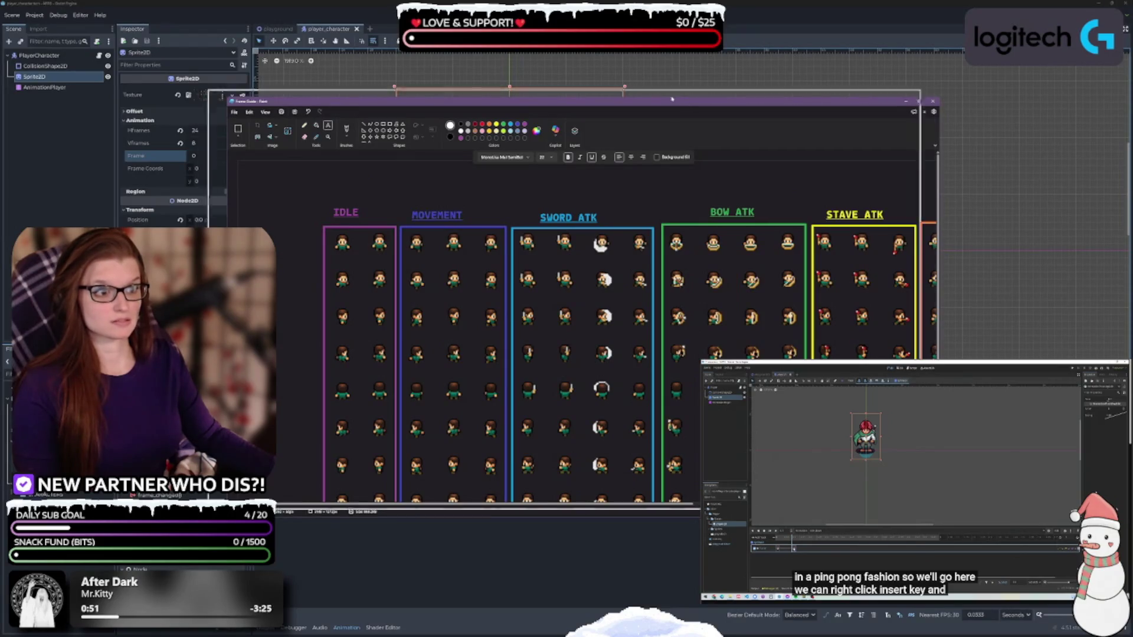
{"action": "left_click", "coordinate": [319, 103]}
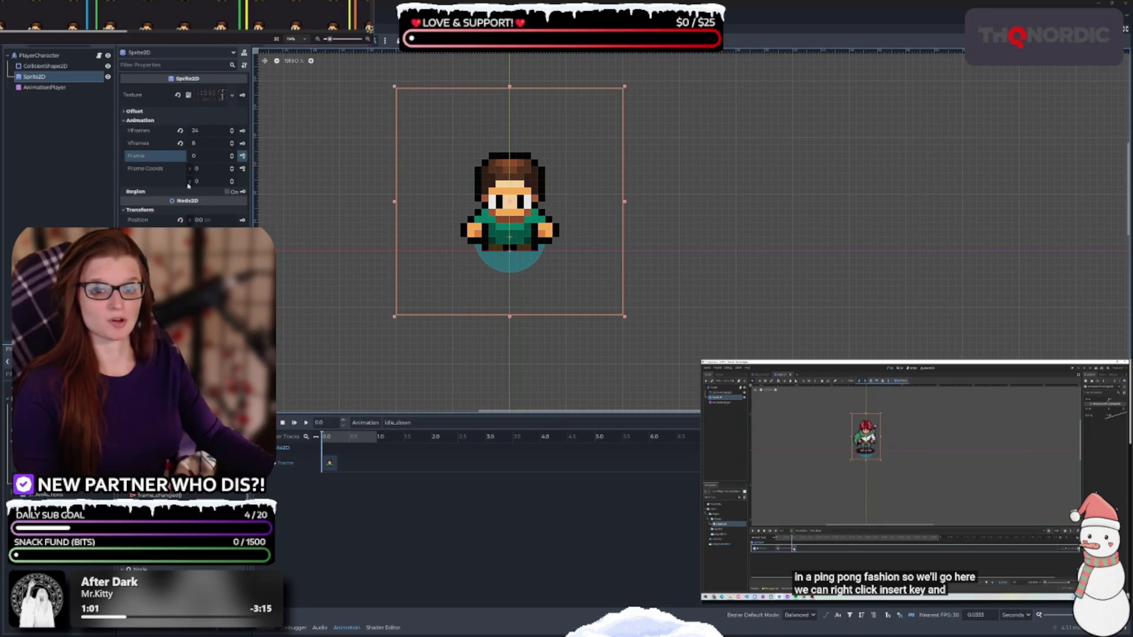
{"action": "key", "text": "alt+Tab"}
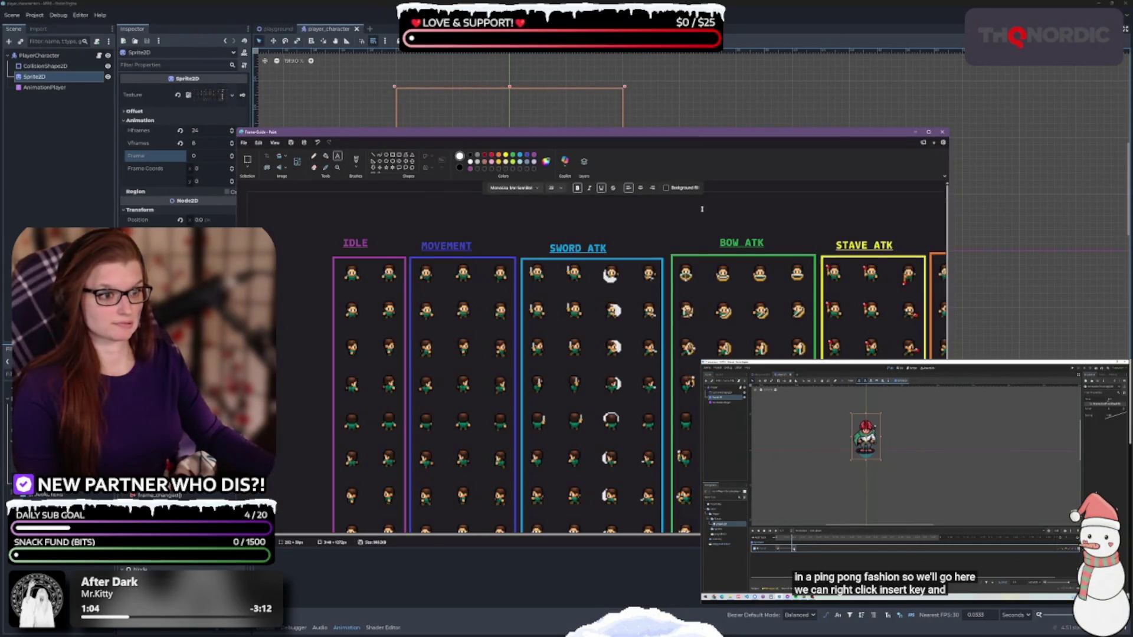
{"action": "key", "text": "super+Up"}
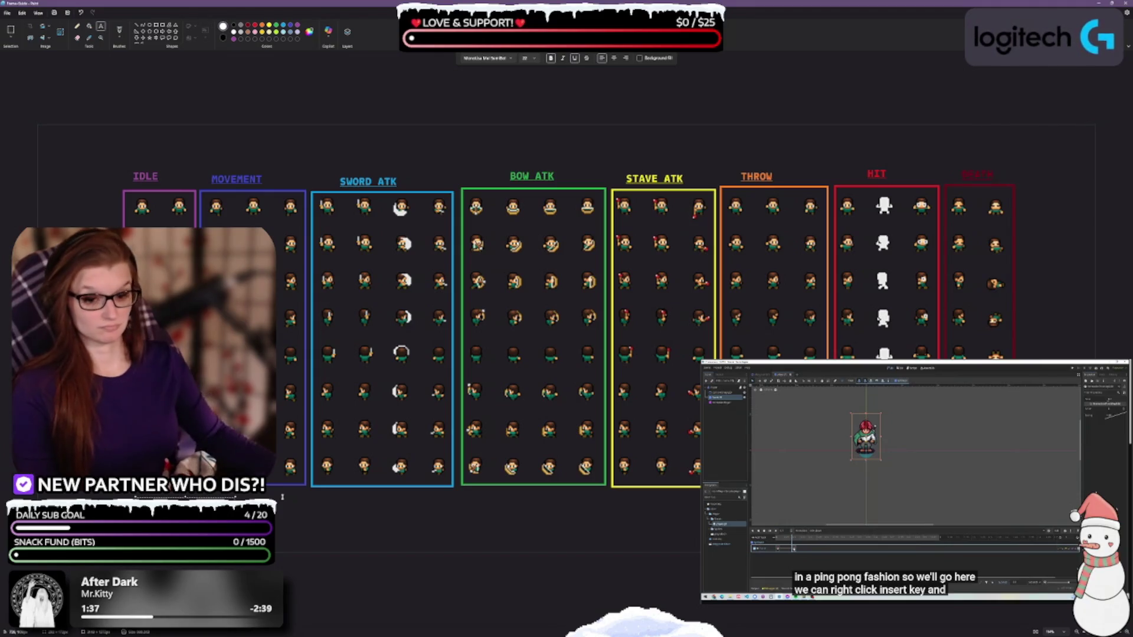
{"action": "key", "text": "ctrl+v"}
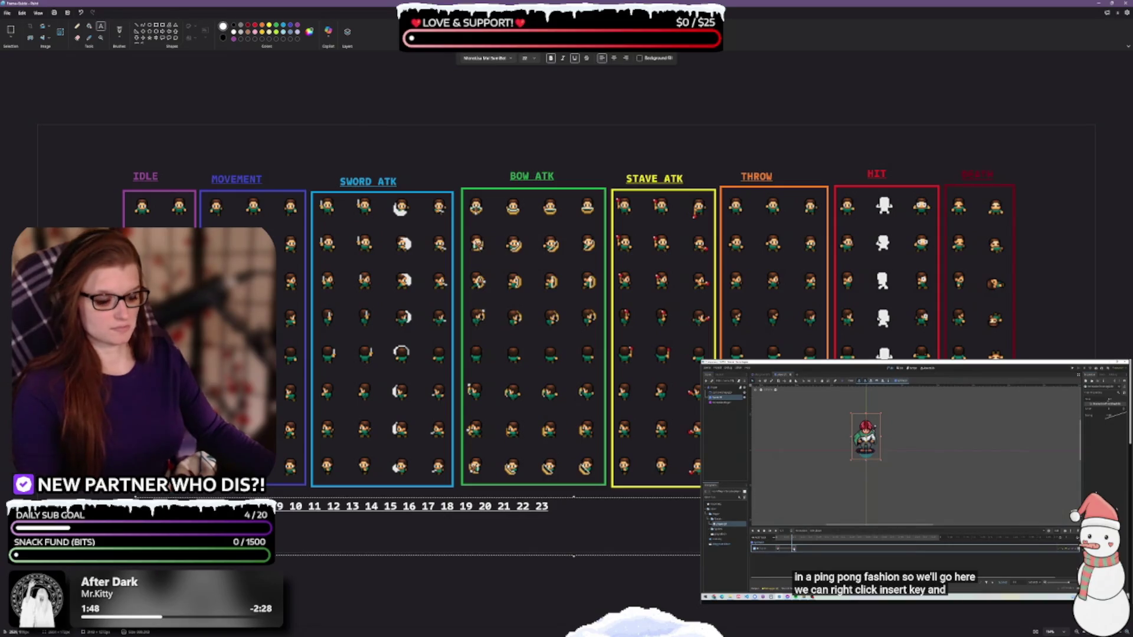
Step: Delete the typed row of column numbers from beneath the sprite sheet
{"action": "key", "text": "BackSpace"}
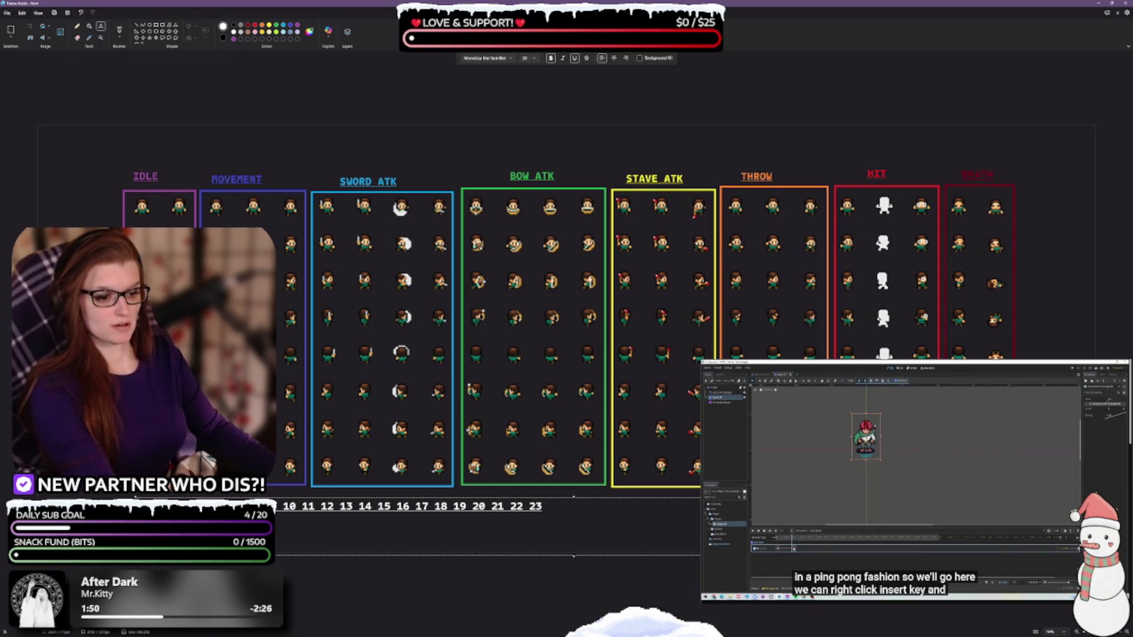
{"action": "left_click_drag", "start_coordinate": [595, 514], "coordinate": [260, 511]}
{"action": "key", "text": "Delete"}
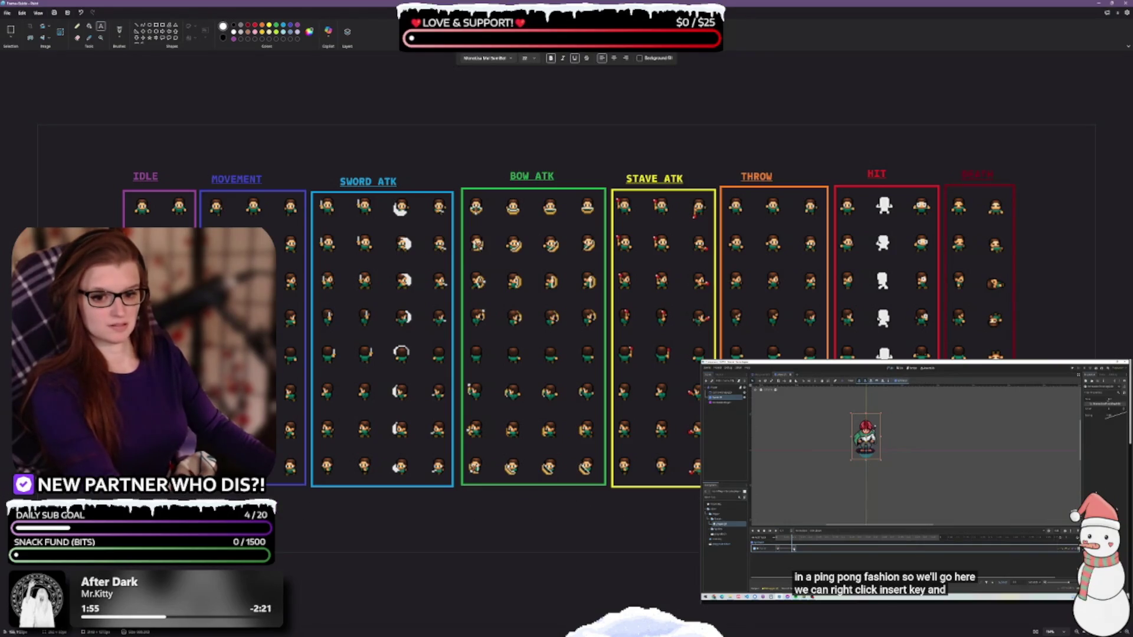
Step: Switch to the Pencil tool and bring up the Brushes choices
{"action": "left_click", "coordinate": [77, 26]}
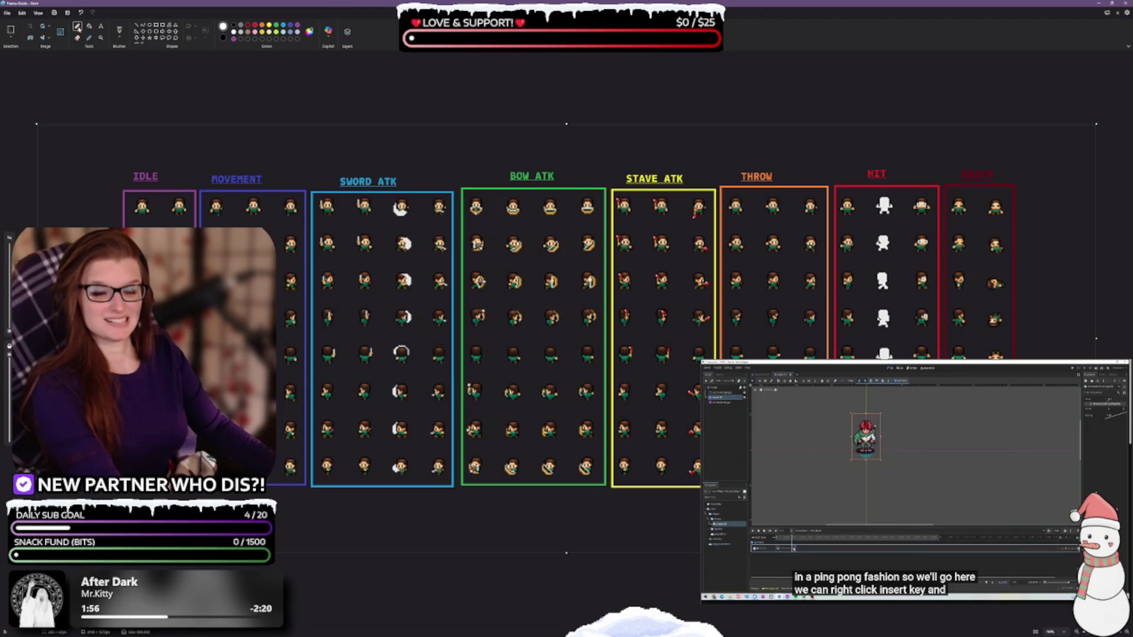
{"action": "left_click", "coordinate": [119, 29]}
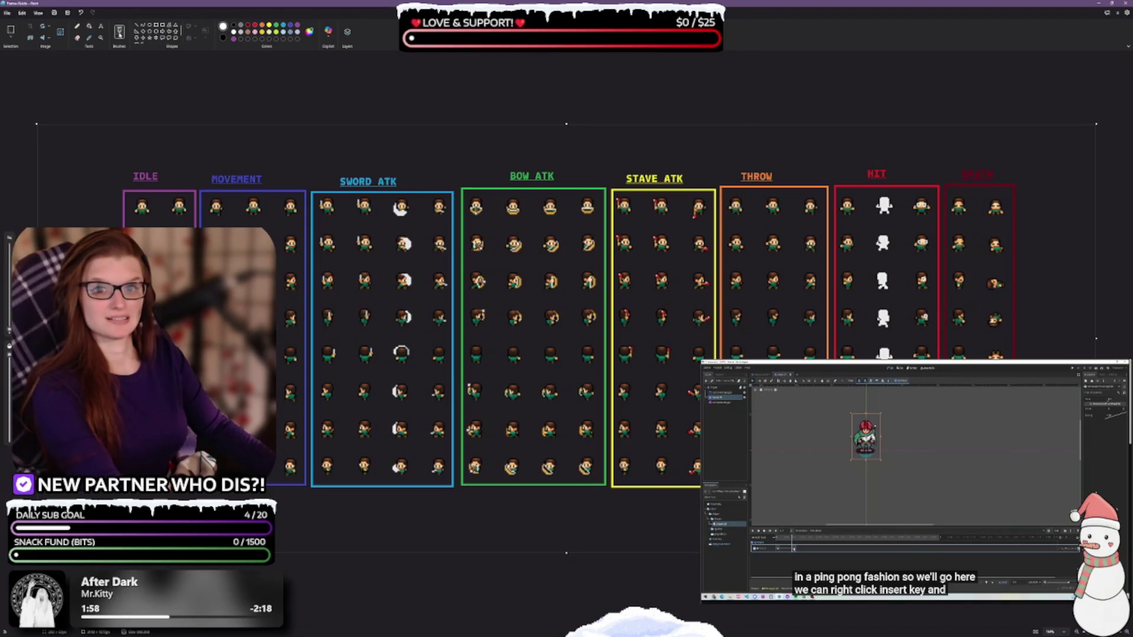
{"action": "left_click", "coordinate": [119, 38]}
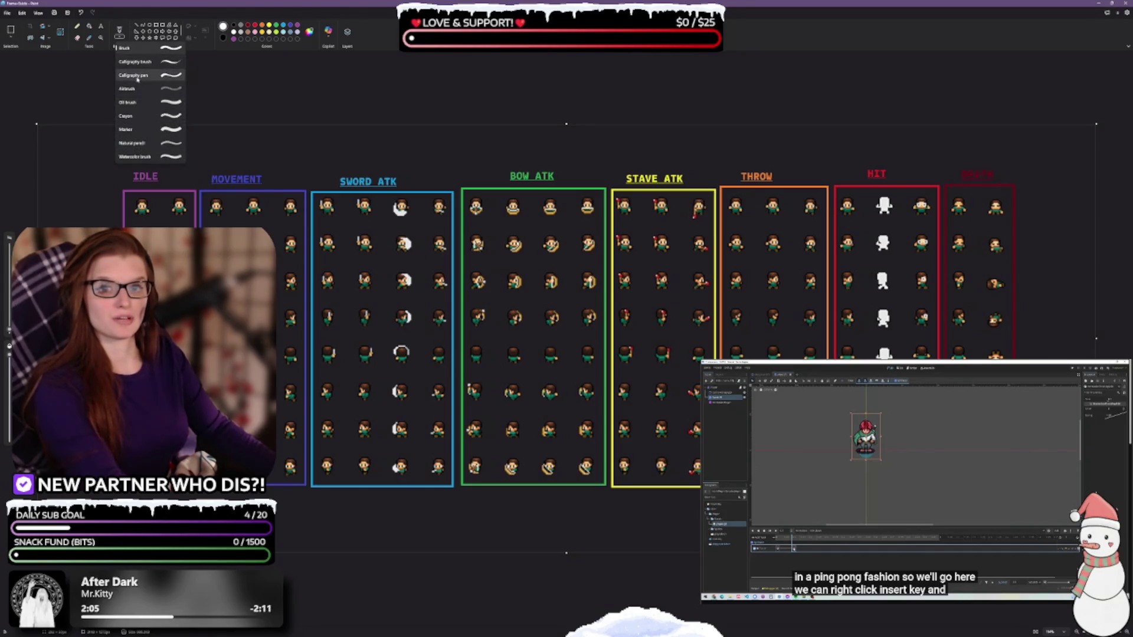
Step: With the Calligraphy pen brush, hand-write column numbers such as 4 and 11 under the sprite columns
{"action": "left_click", "coordinate": [135, 75]}
{"action": "left_click", "coordinate": [119, 36]}
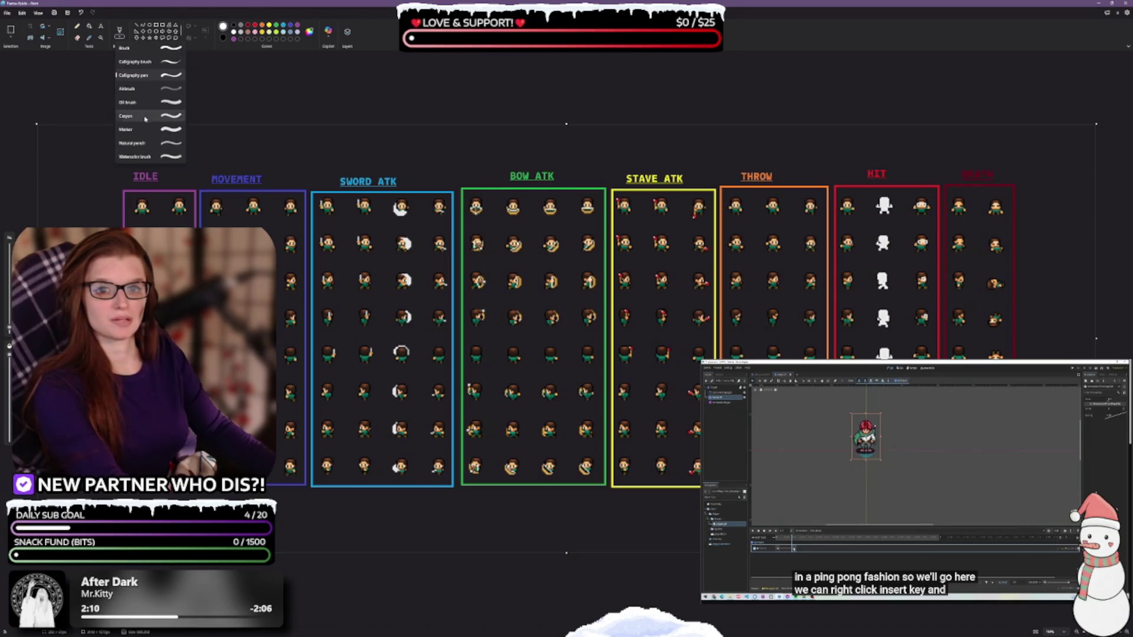
{"action": "left_click", "coordinate": [110, 51]}
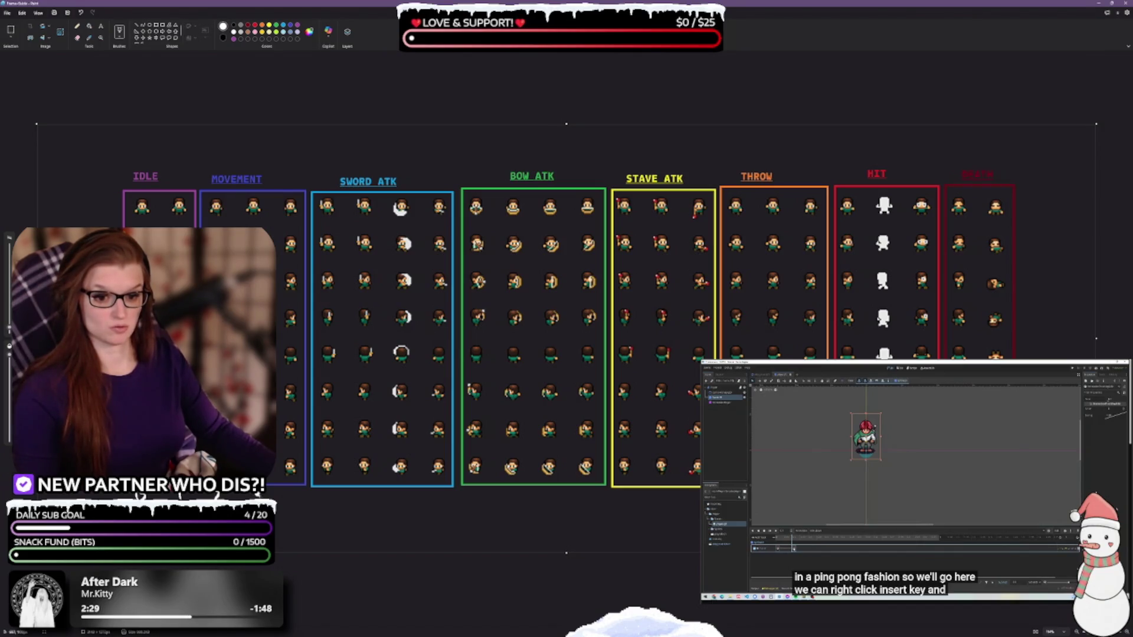
{"action": "mouse_move", "coordinate": [290, 491]}
{"action": "left_mouse_down"}
{"action": "mouse_move", "coordinate": [295, 501]}
{"action": "mouse_move", "coordinate": [360, 503]}
{"action": "mouse_move", "coordinate": [408, 494]}
{"action": "mouse_move", "coordinate": [401, 506]}
{"action": "mouse_move", "coordinate": [480, 493]}
{"action": "mouse_move", "coordinate": [475, 506]}
{"action": "mouse_move", "coordinate": [511, 492]}
{"action": "left_mouse_up"}
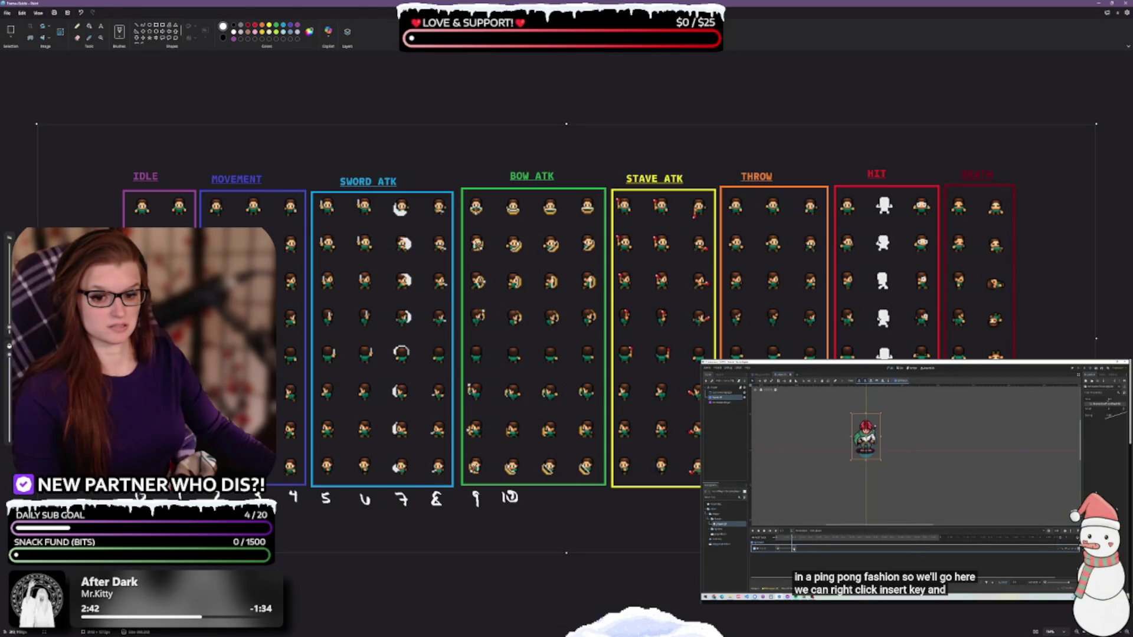
{"action": "mouse_move", "coordinate": [546, 493]}
{"action": "left_mouse_down"}
{"action": "mouse_move", "coordinate": [554, 505]}
{"action": "mouse_move", "coordinate": [696, 503]}
{"action": "left_mouse_up"}
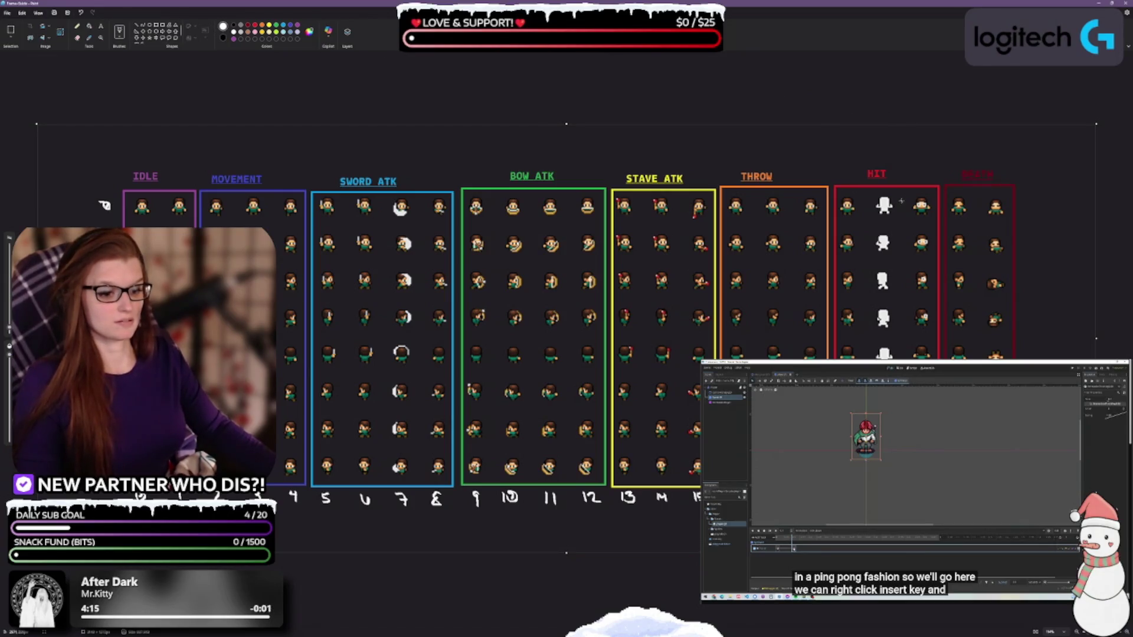
Step: Restore Paint to a smaller window, undo the stray stroke and zoom out to show the whole sheet
{"action": "key", "text": "super+Down"}
{"action": "scroll", "coordinate": [788, 326], "scroll_direction": "down", "scroll_amount": 3, "text": "ctrl"}
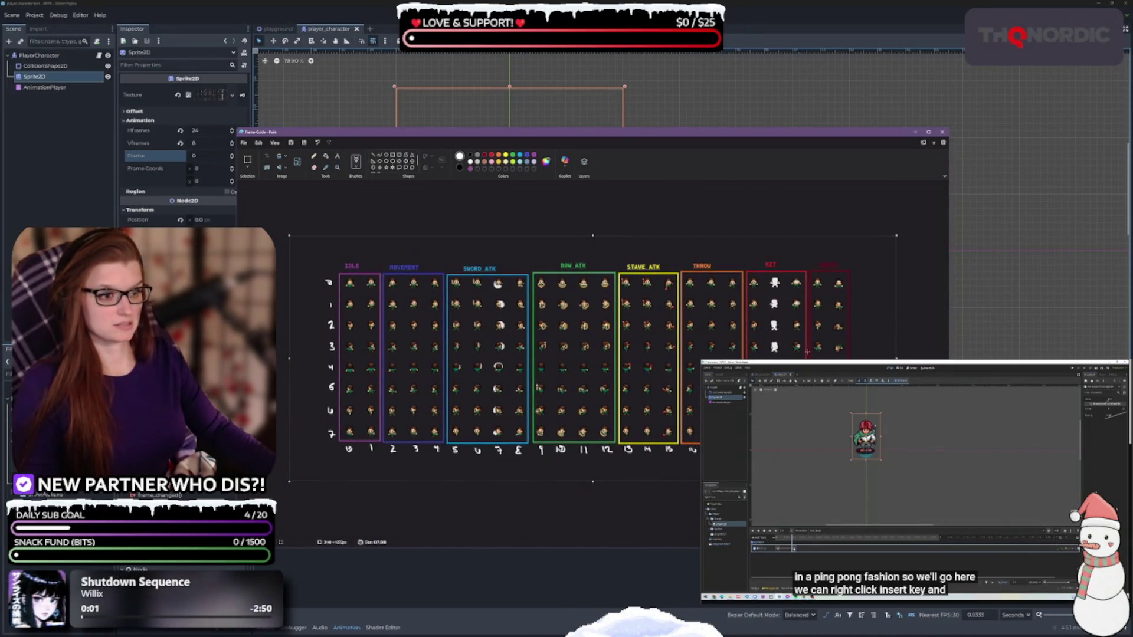
{"action": "left_click_drag", "start_coordinate": [654, 132], "coordinate": [609, 107]}
{"action": "left_click_drag", "start_coordinate": [640, 333], "coordinate": [601, 295]}
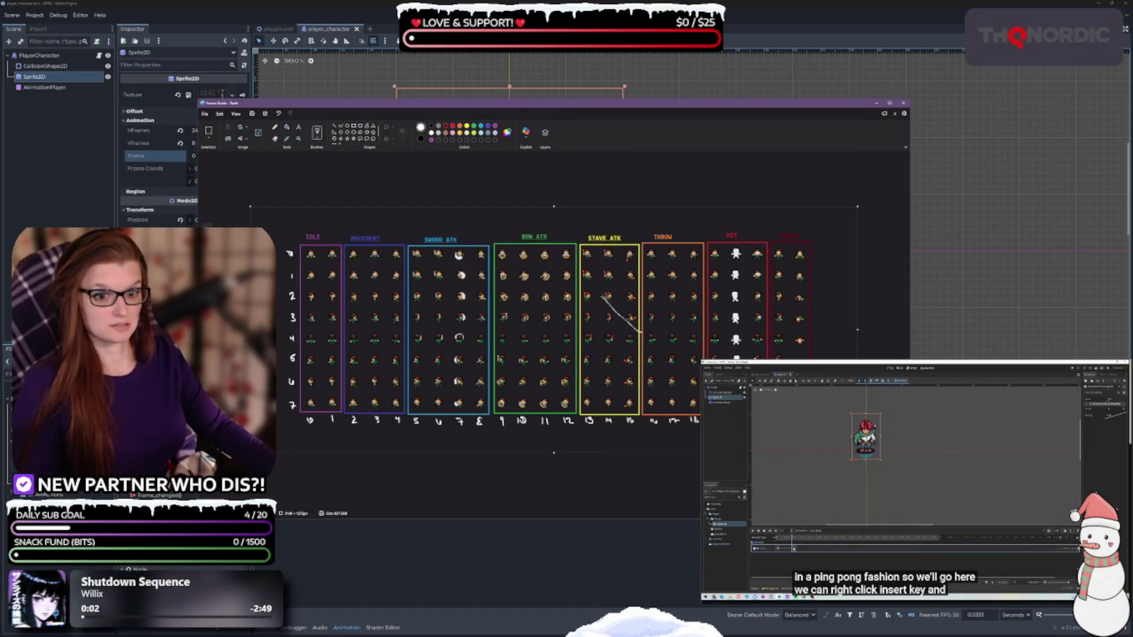
{"action": "key", "text": "ctrl+z"}
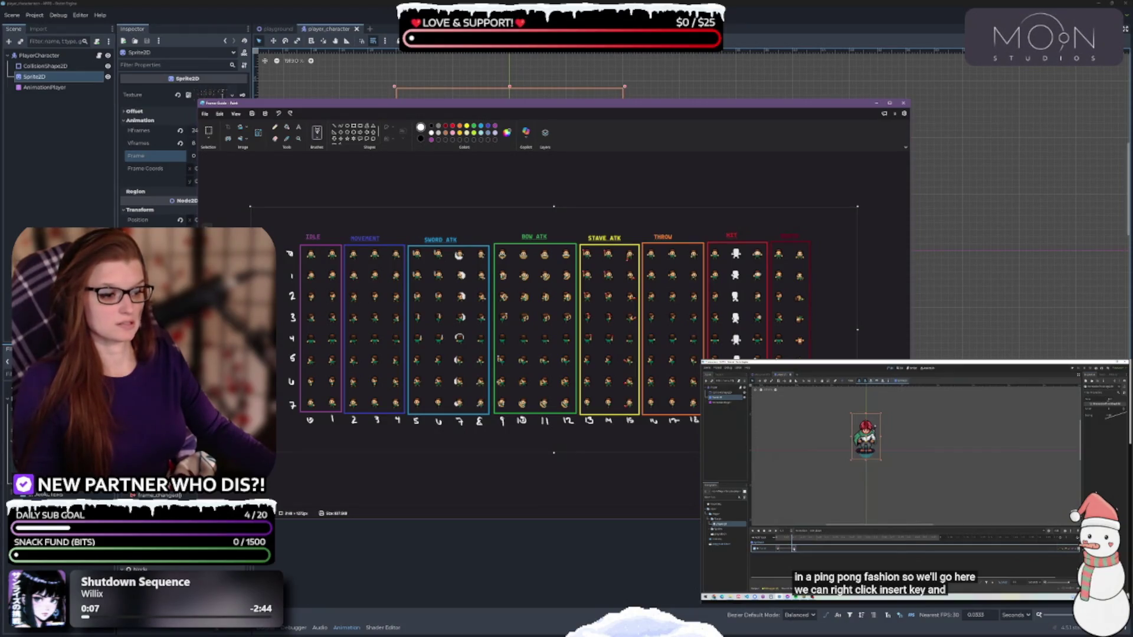
{"action": "key", "text": "ctrl+minus"}
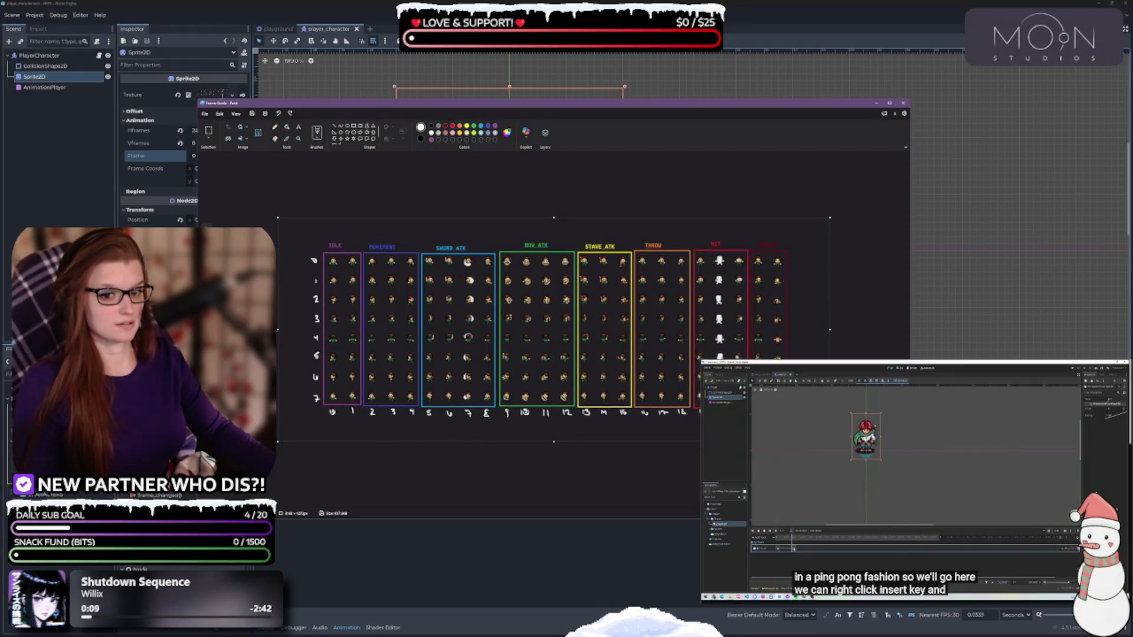
Step: Shrink the Paint window to reveal the Godot timeline and switch back to Godot
{"action": "left_click_drag", "start_coordinate": [909, 236], "coordinate": [835, 236]}
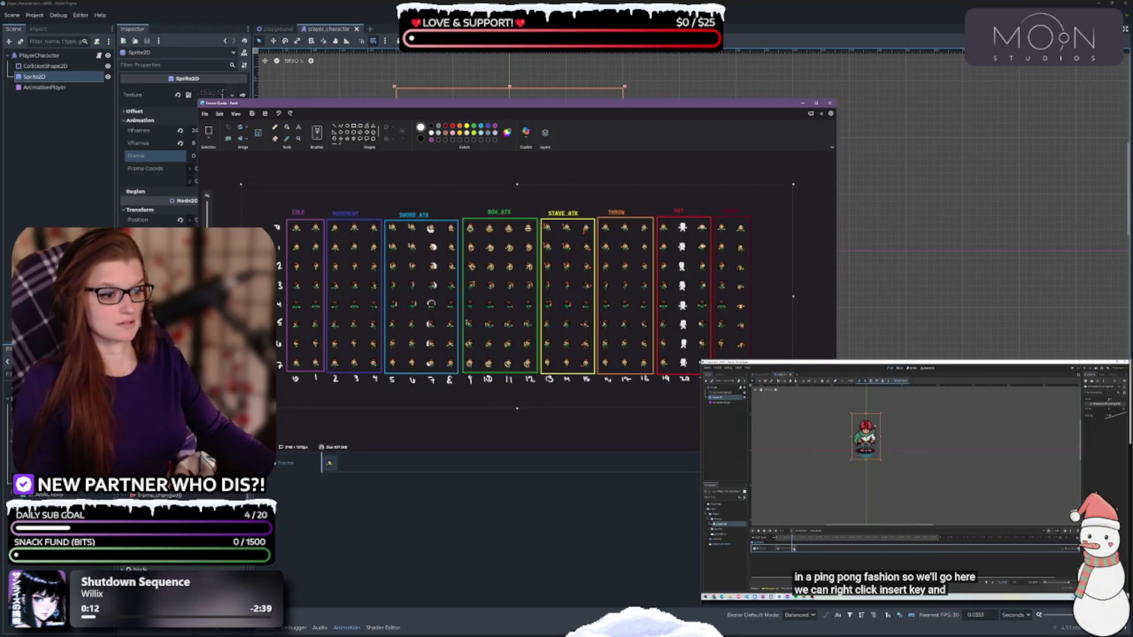
{"action": "left_click_drag", "start_coordinate": [835, 453], "coordinate": [788, 410]}
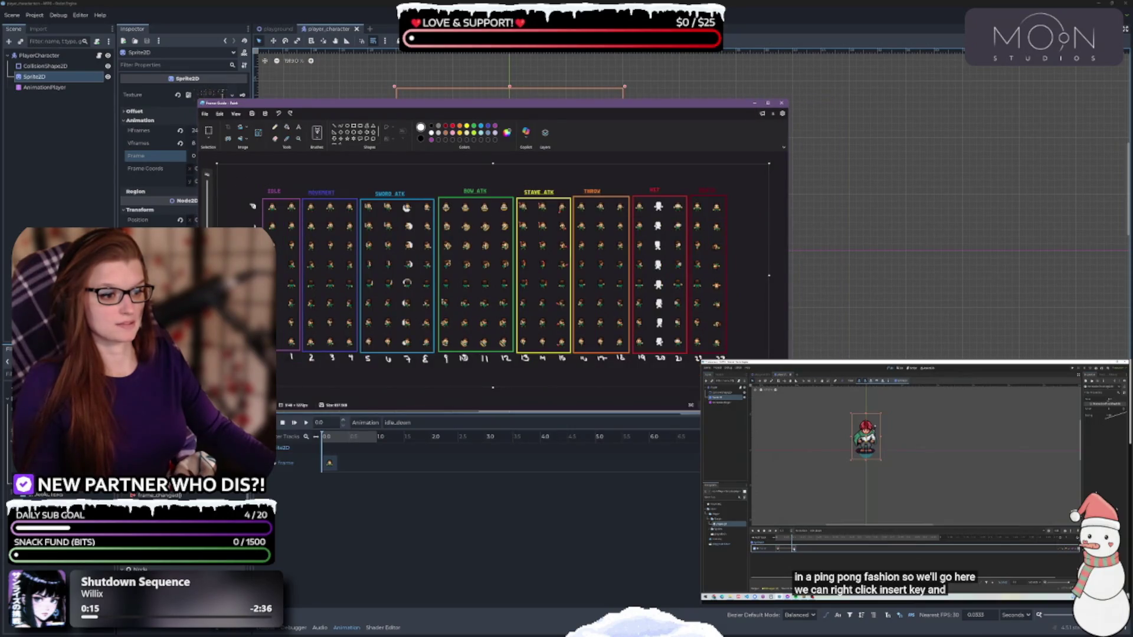
{"action": "left_click_drag", "start_coordinate": [789, 410], "coordinate": [761, 393]}
{"action": "left_click", "coordinate": [729, 103]}
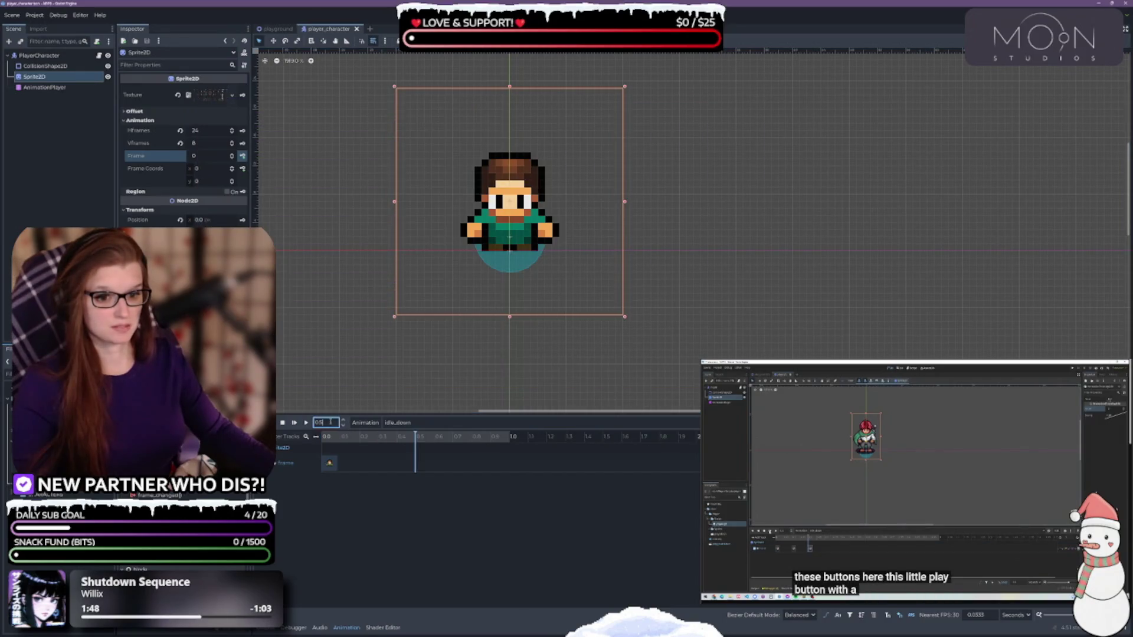
Step: Set the idle_down animation position to 0.5 seconds
{"action": "key", "text": "Return"}
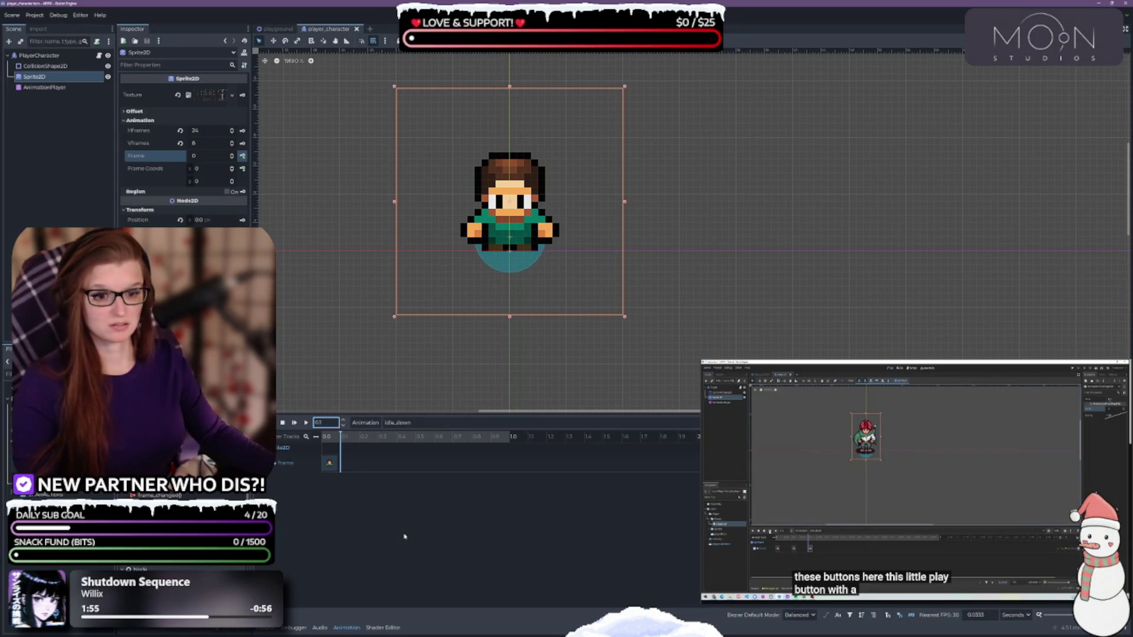
{"action": "type", "text": "0.5"}
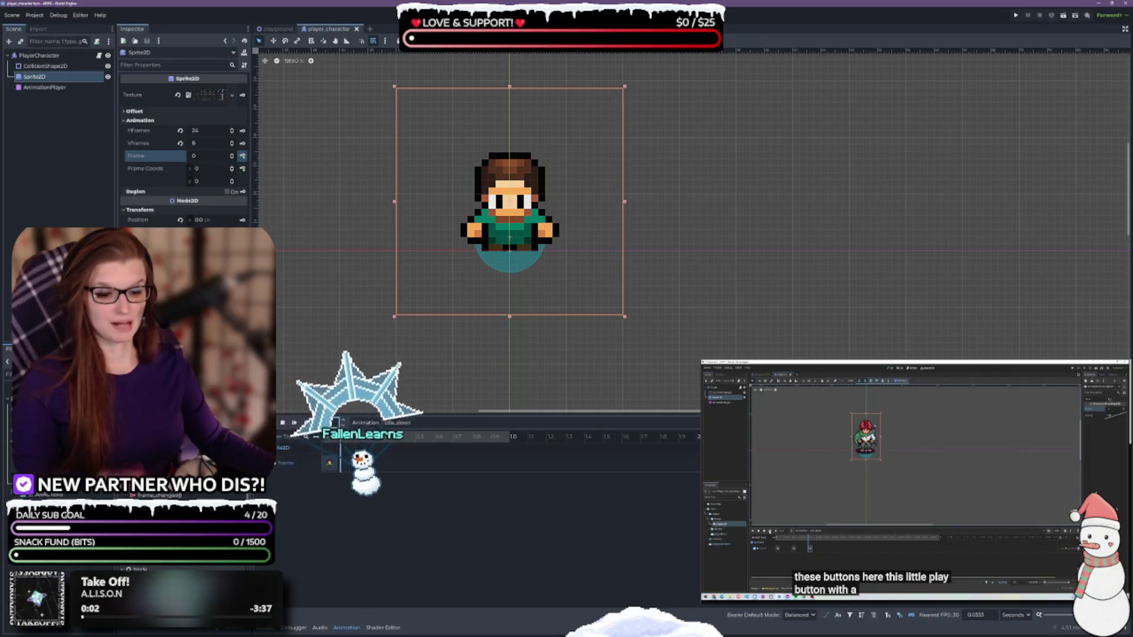
{"action": "key", "text": "Return"}
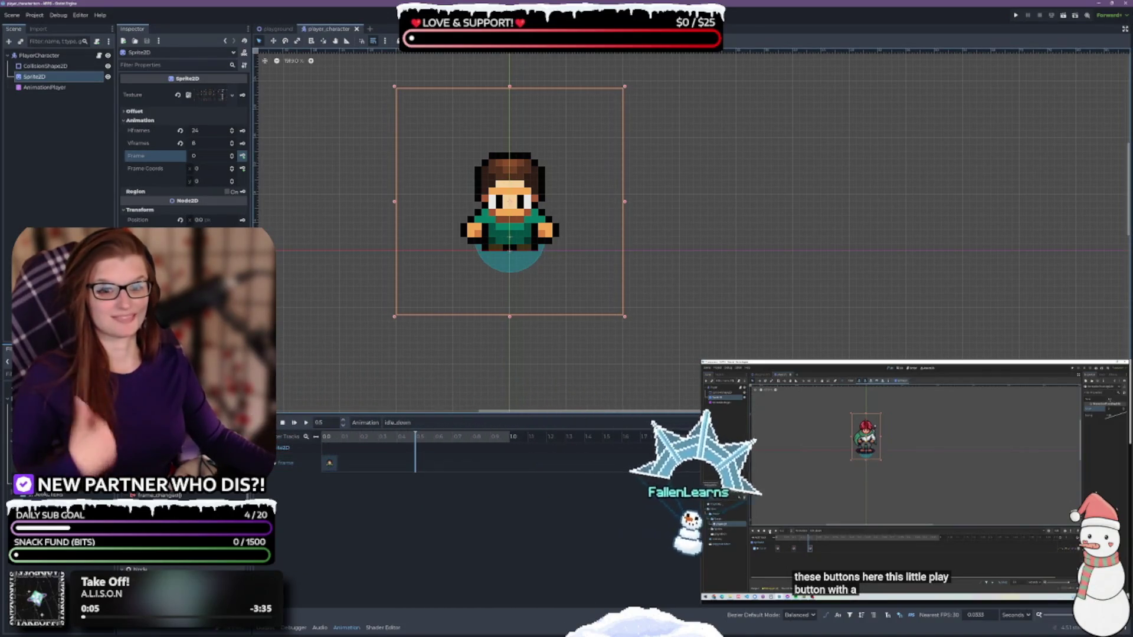
Step: Advance the Sprite2D frame to key frame 1 at 0.5 seconds and preview the animation
{"action": "left_click", "coordinate": [233, 154]}
{"action": "left_click", "coordinate": [232, 152]}
{"action": "left_click", "coordinate": [242, 155]}
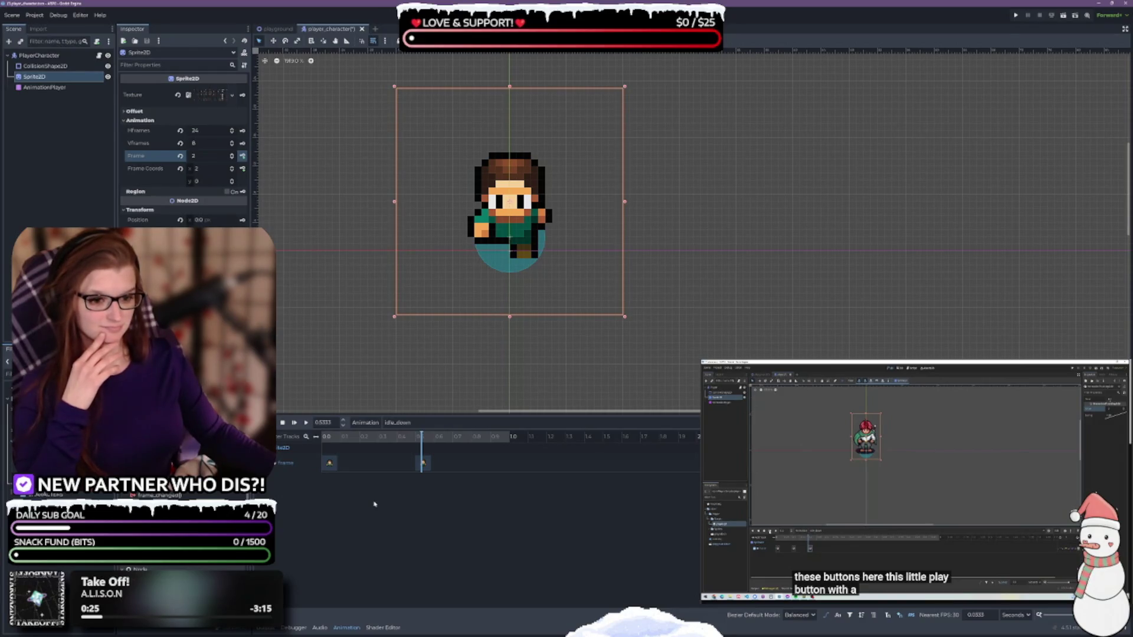
{"action": "left_click", "coordinate": [305, 423]}
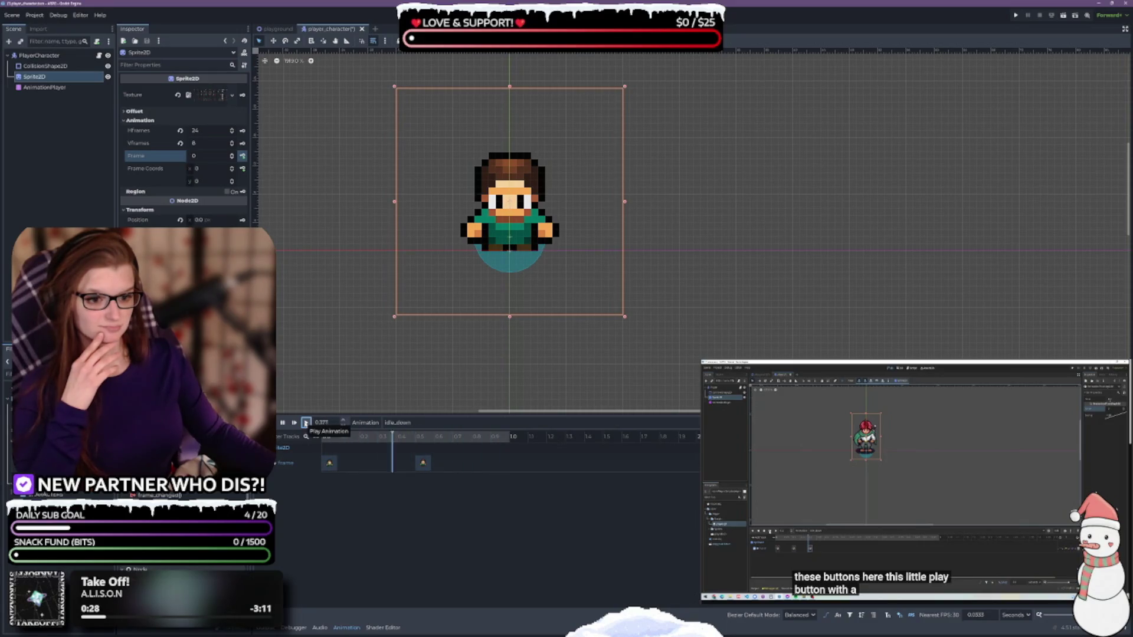
{"action": "left_click", "coordinate": [282, 422]}
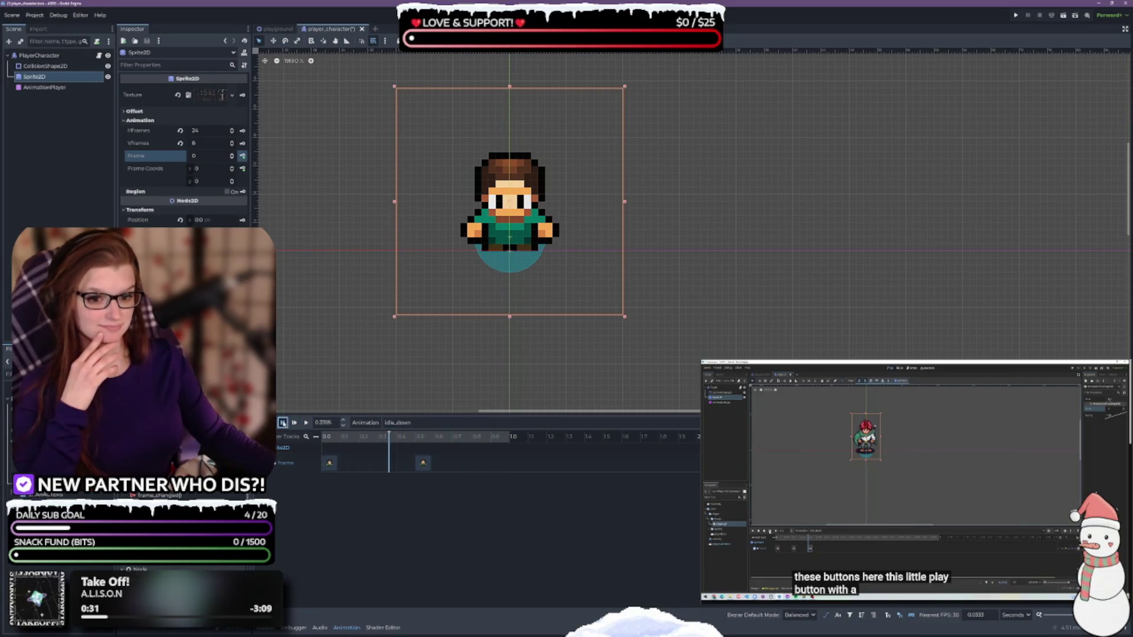
Step: Drag the 0.5 s Frame keyframe earlier, preview it, and save the scene
{"action": "left_click", "coordinate": [422, 463]}
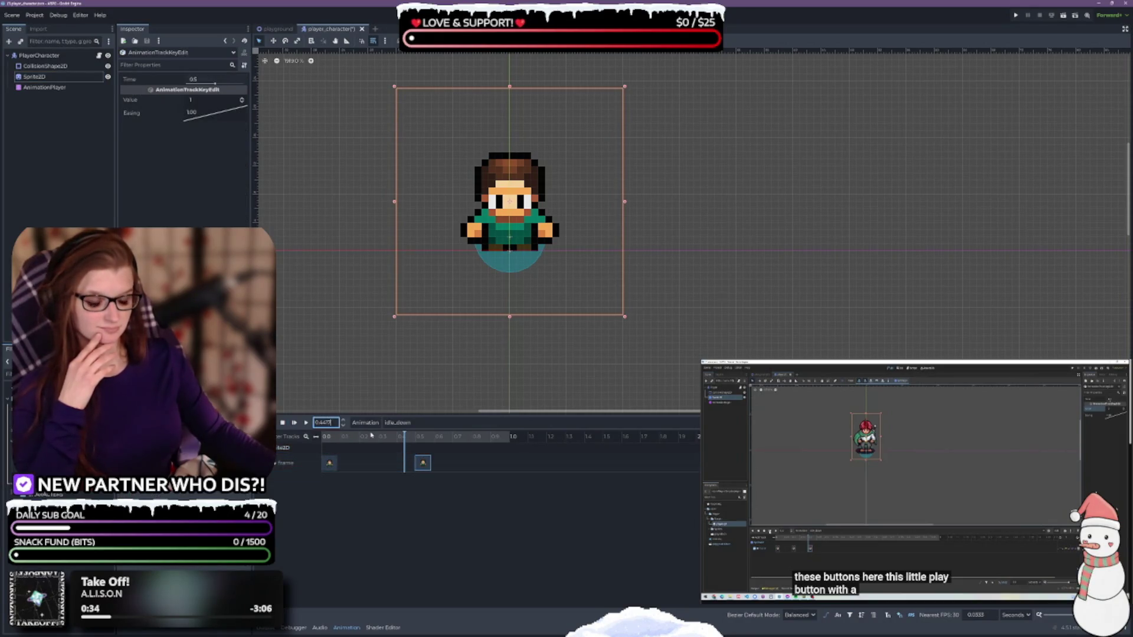
{"action": "left_click_drag", "start_coordinate": [423, 462], "coordinate": [349, 464]}
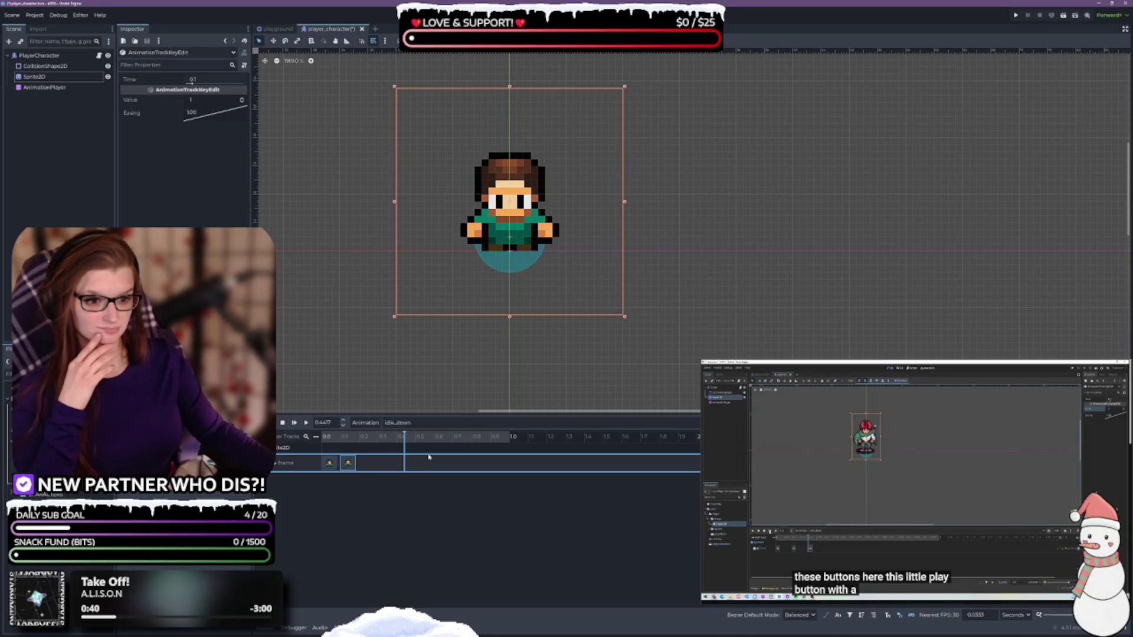
{"action": "left_click", "coordinate": [306, 423]}
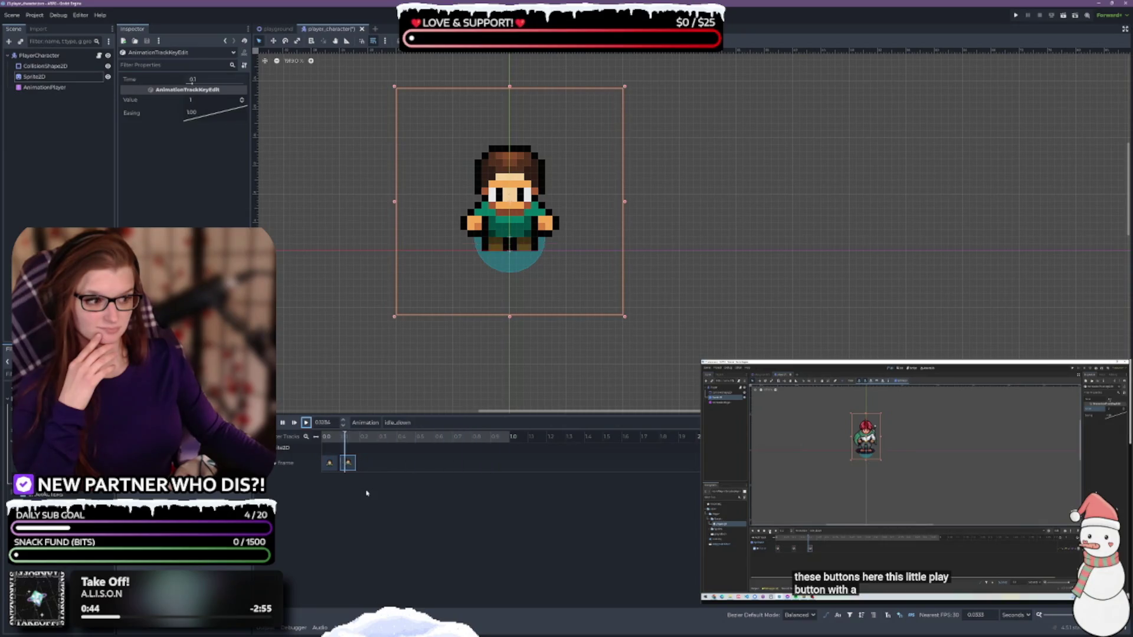
{"action": "left_click", "coordinate": [283, 422]}
{"action": "left_click_drag", "start_coordinate": [510, 440], "coordinate": [370, 440]}
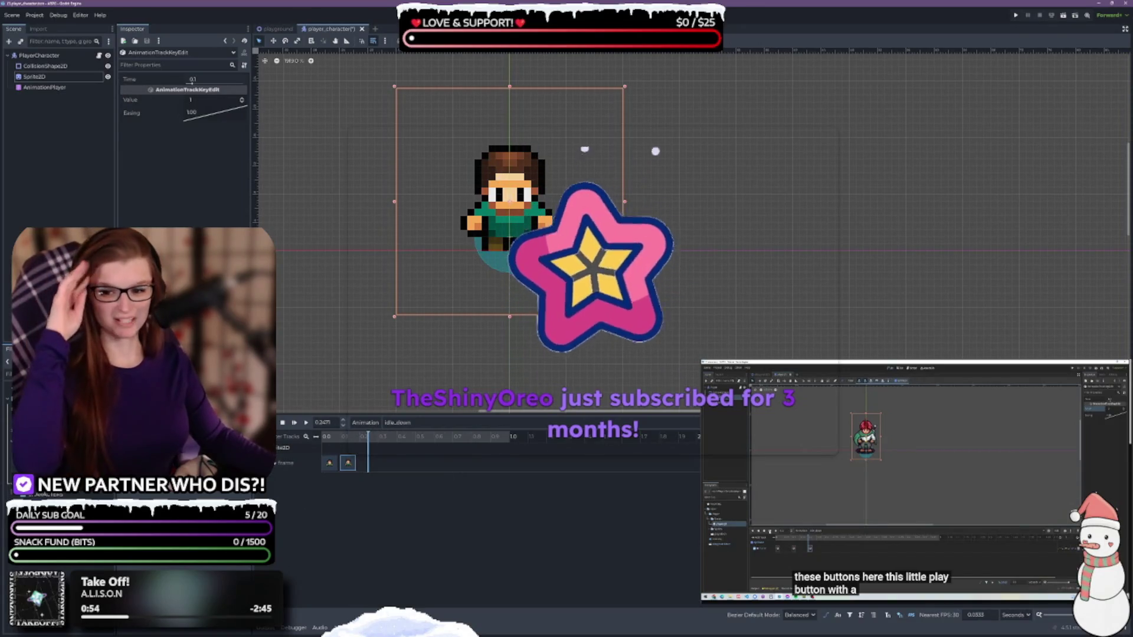
{"action": "key", "text": "ctrl+s"}
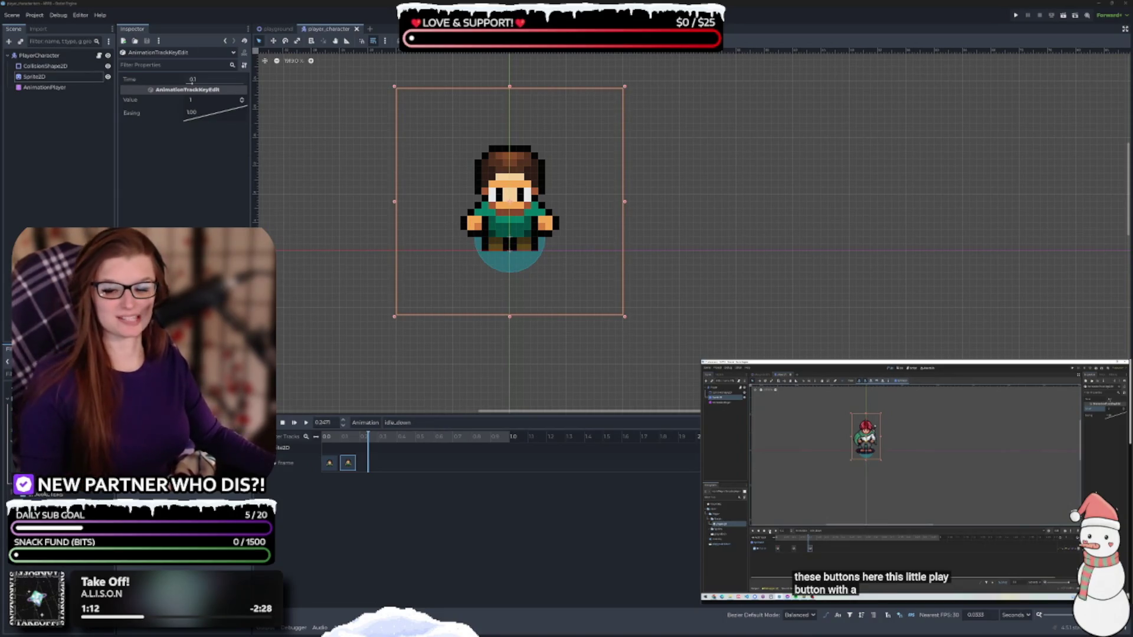
Step: Set the second keyframe's time to 0.1 seconds and preview the two-frame idle
{"action": "left_click", "coordinate": [324, 334]}
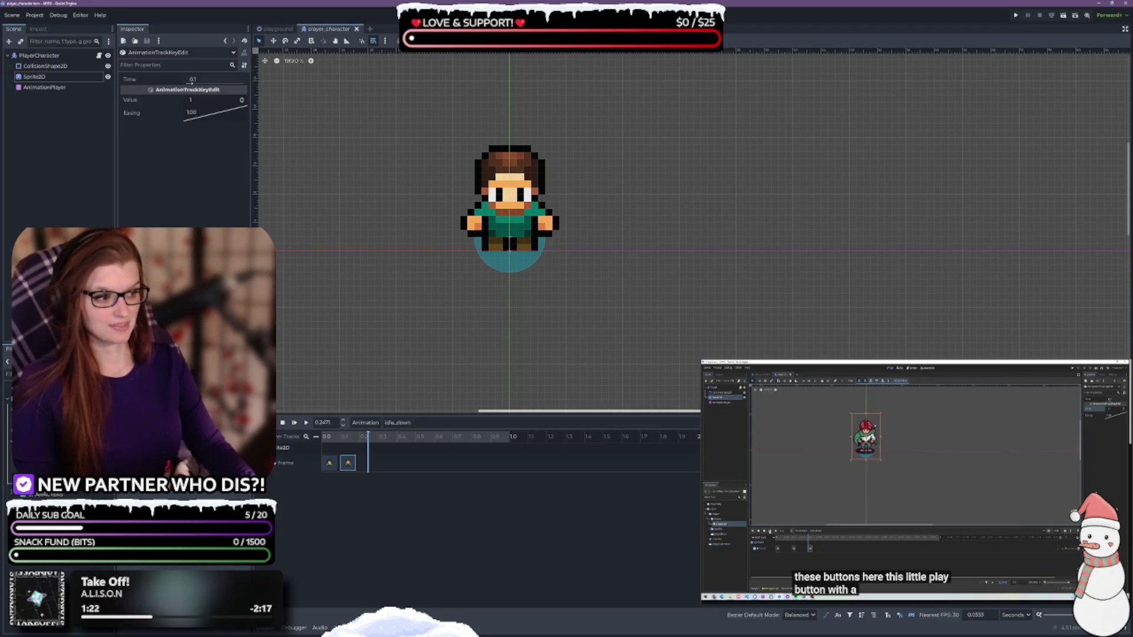
{"action": "key", "text": "Return"}
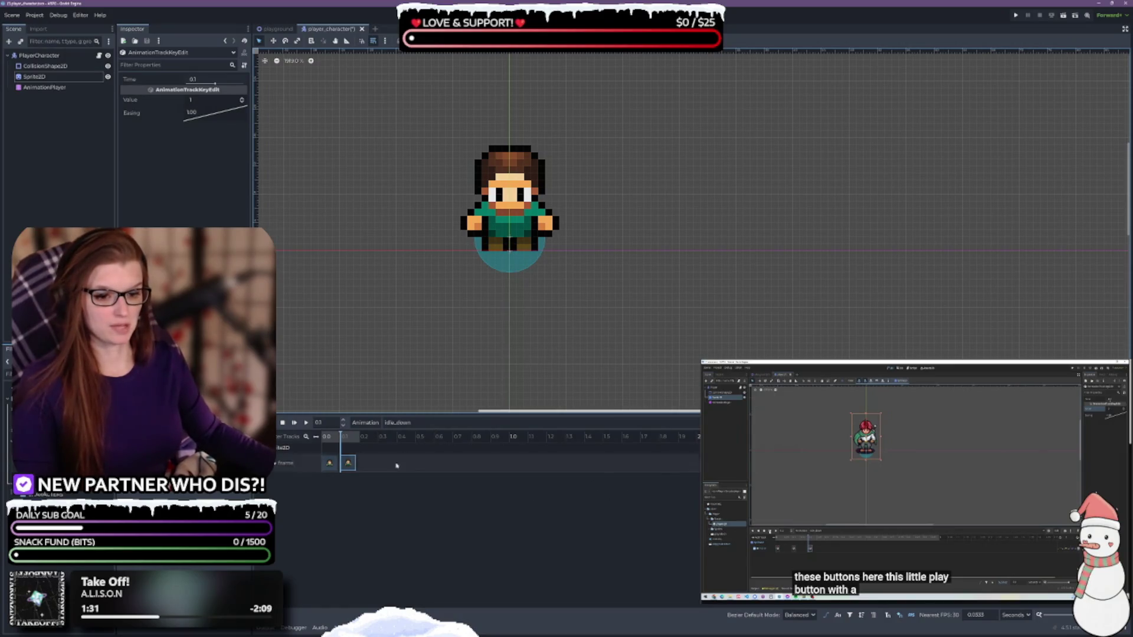
{"action": "left_click", "coordinate": [297, 425]}
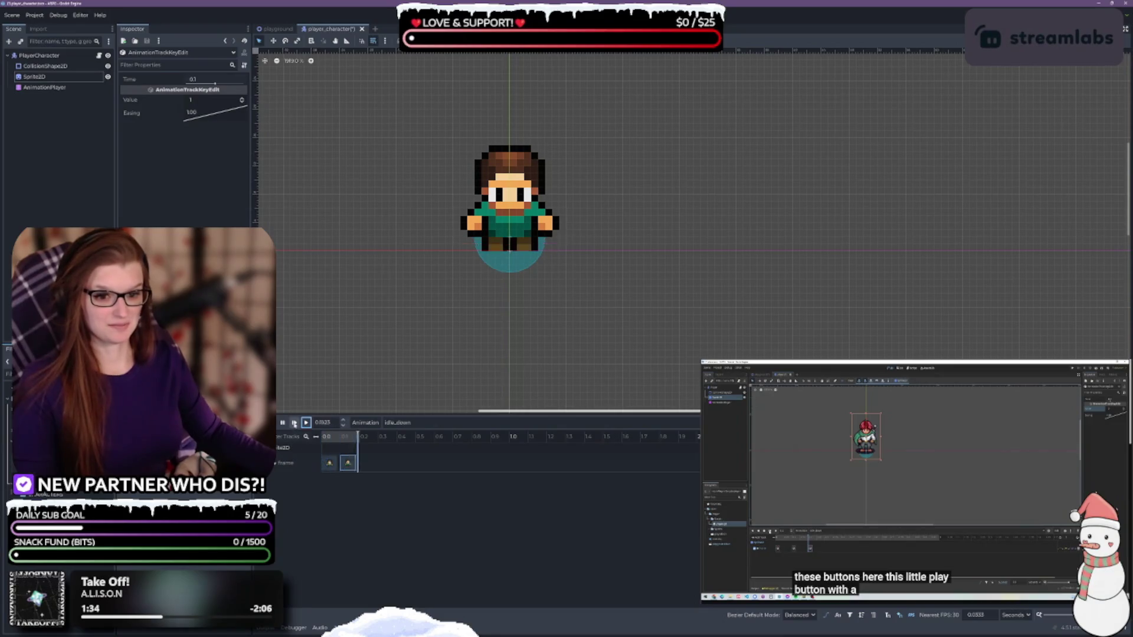
{"action": "left_click", "coordinate": [282, 422]}
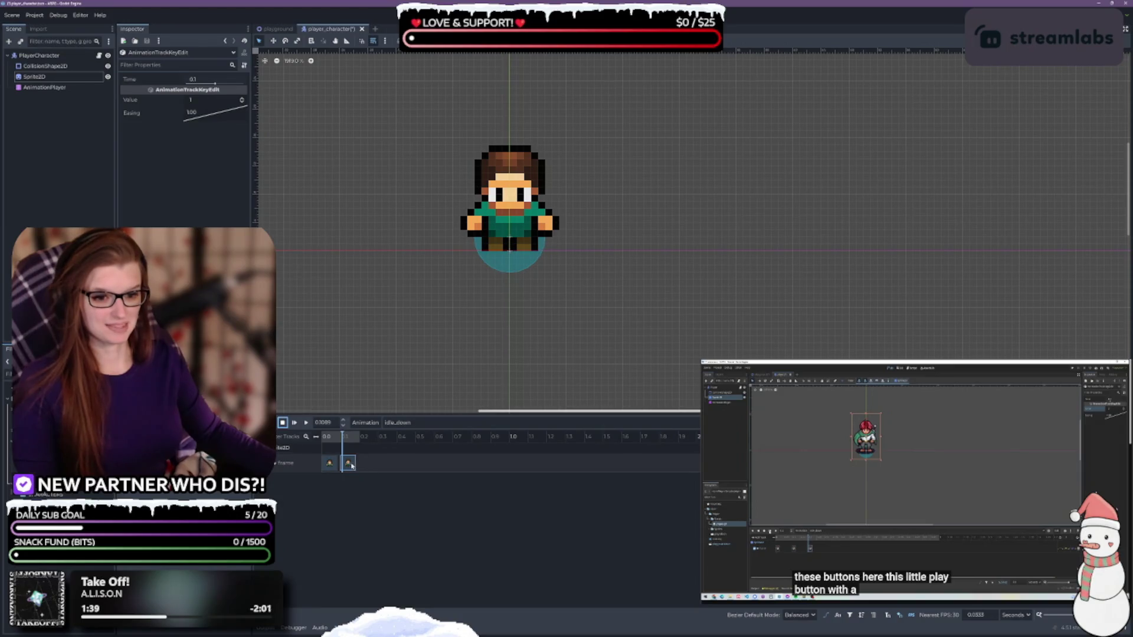
Step: Drag the second Frame keyframe from 0.1 through 0.2 and 0.3 to 0.4 seconds, previewing along the way
{"action": "left_click_drag", "start_coordinate": [350, 466], "coordinate": [368, 466]}
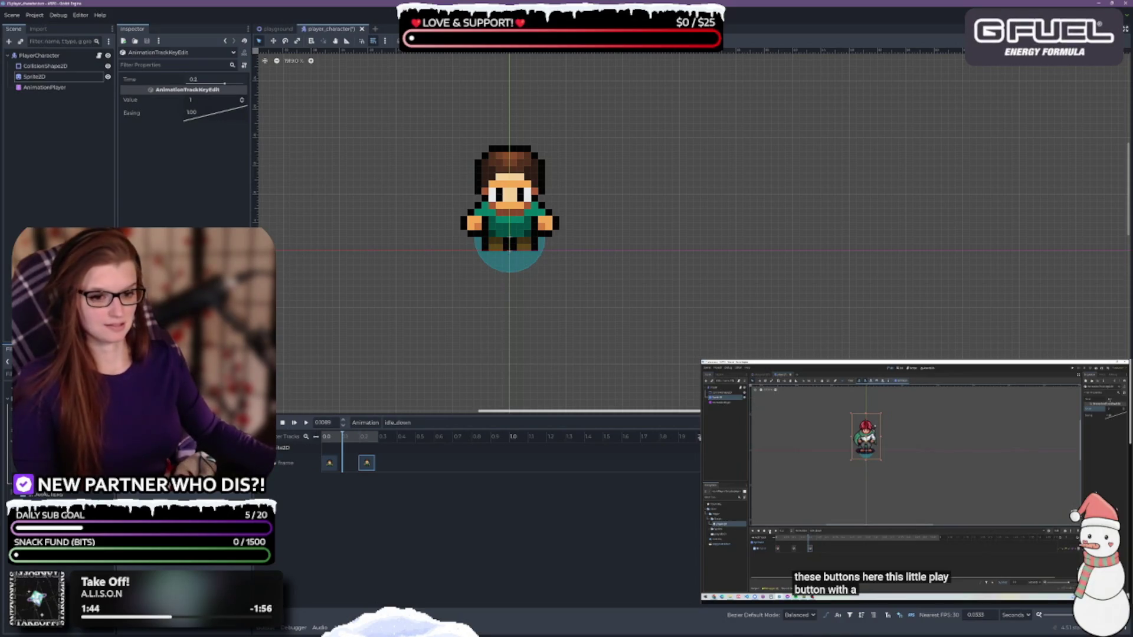
{"action": "left_click", "coordinate": [306, 424]}
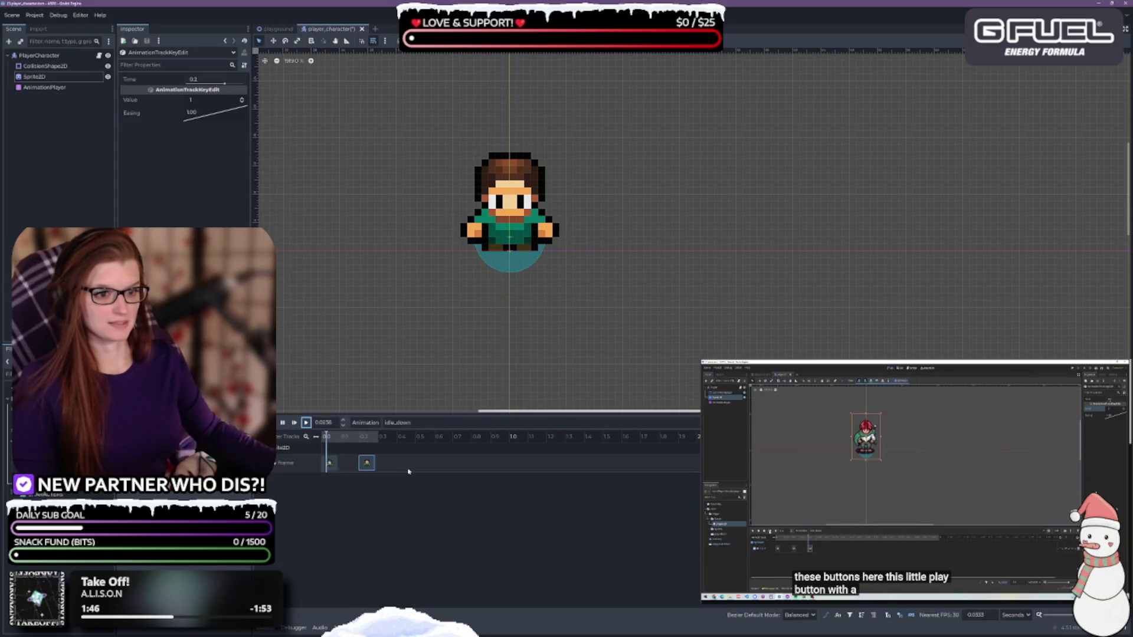
{"action": "left_click_drag", "start_coordinate": [366, 463], "coordinate": [385, 463]}
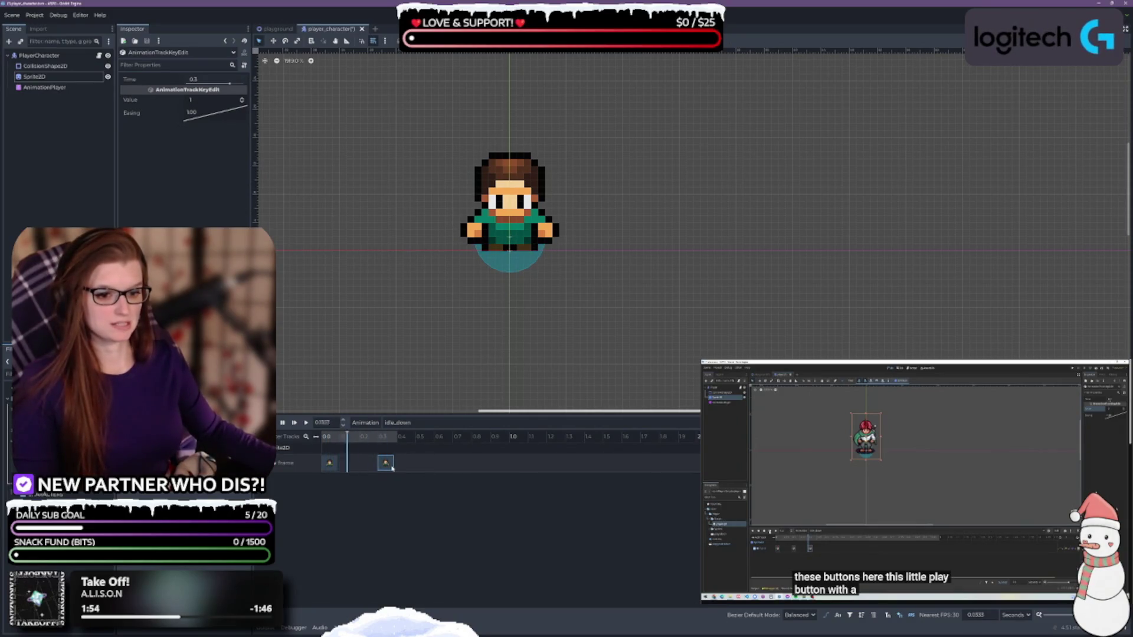
{"action": "left_click_drag", "start_coordinate": [385, 463], "coordinate": [404, 463]}
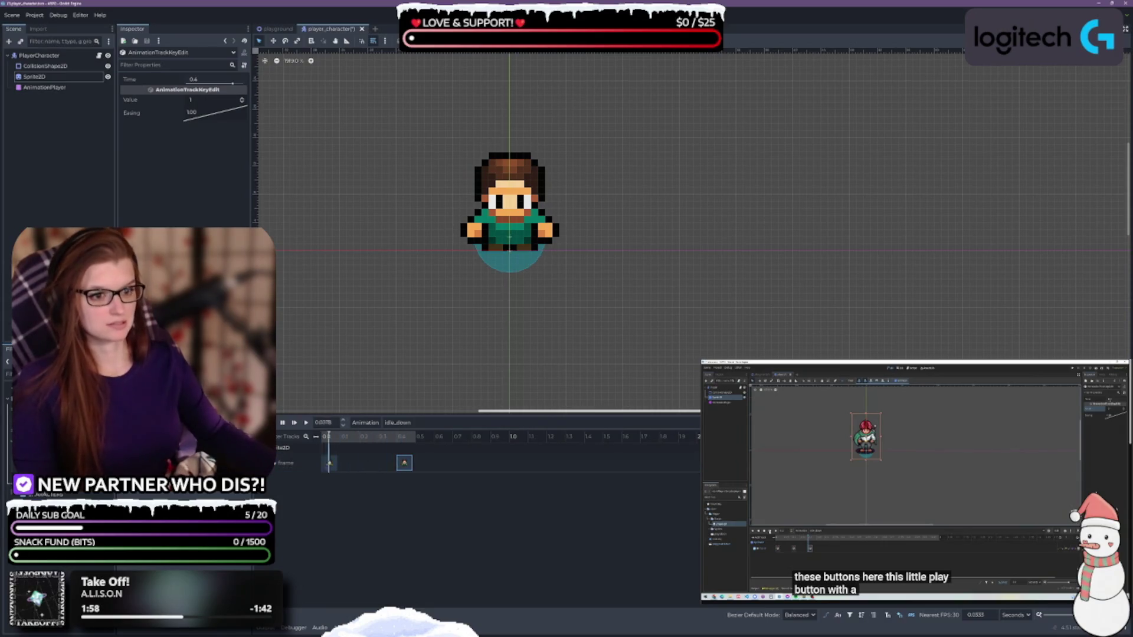
{"action": "scroll", "coordinate": [663, 348], "scroll_direction": "up", "scroll_amount": 1}
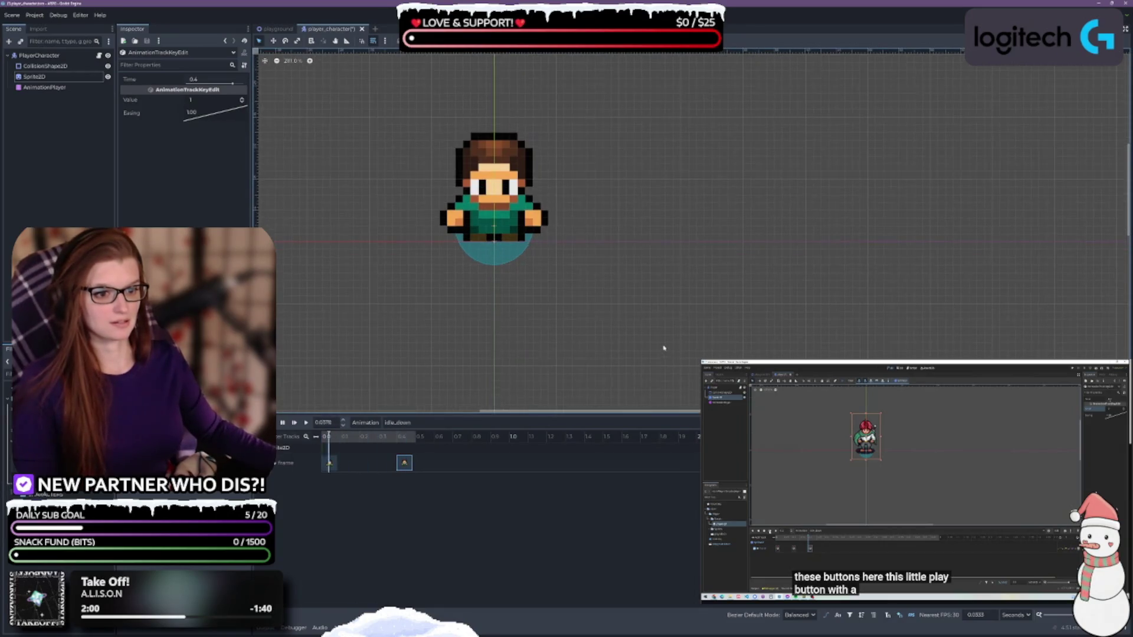
{"action": "scroll", "coordinate": [649, 345], "scroll_direction": "down", "scroll_amount": 3}
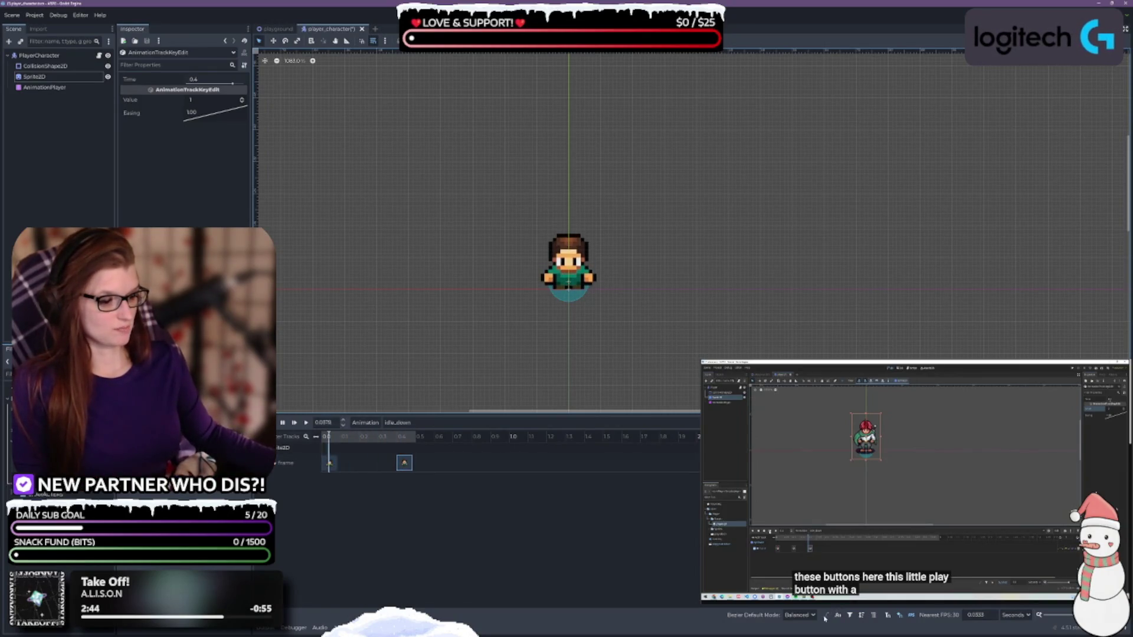
{"action": "left_click", "coordinate": [805, 616]}
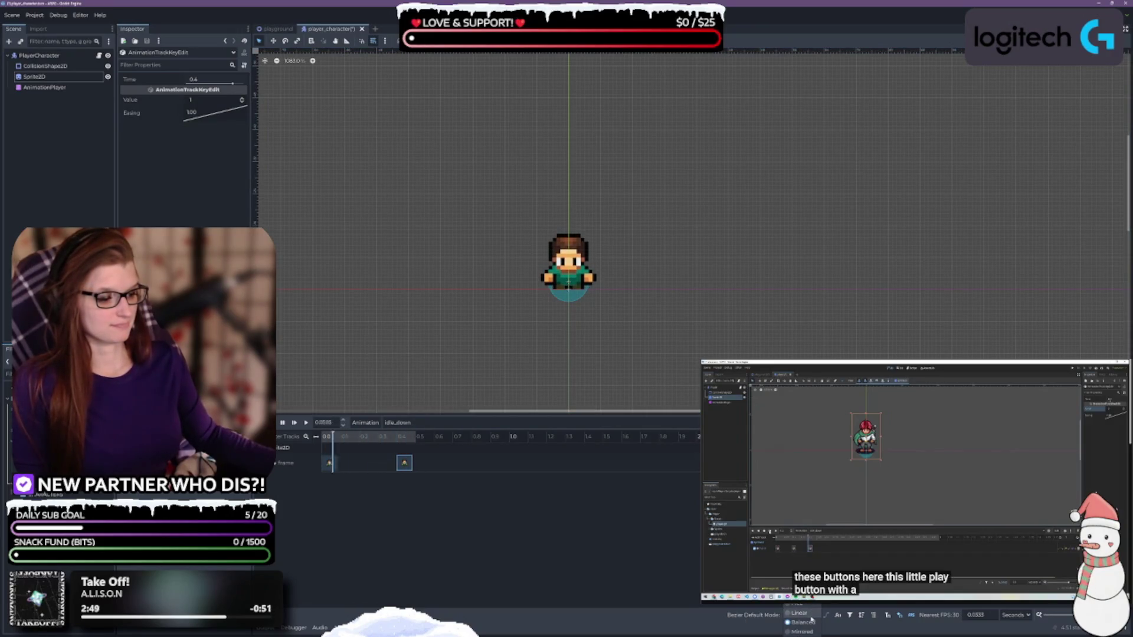
Step: Leave the Bezier default mode as Balanced and save the player_character scene
{"action": "left_click", "coordinate": [809, 623]}
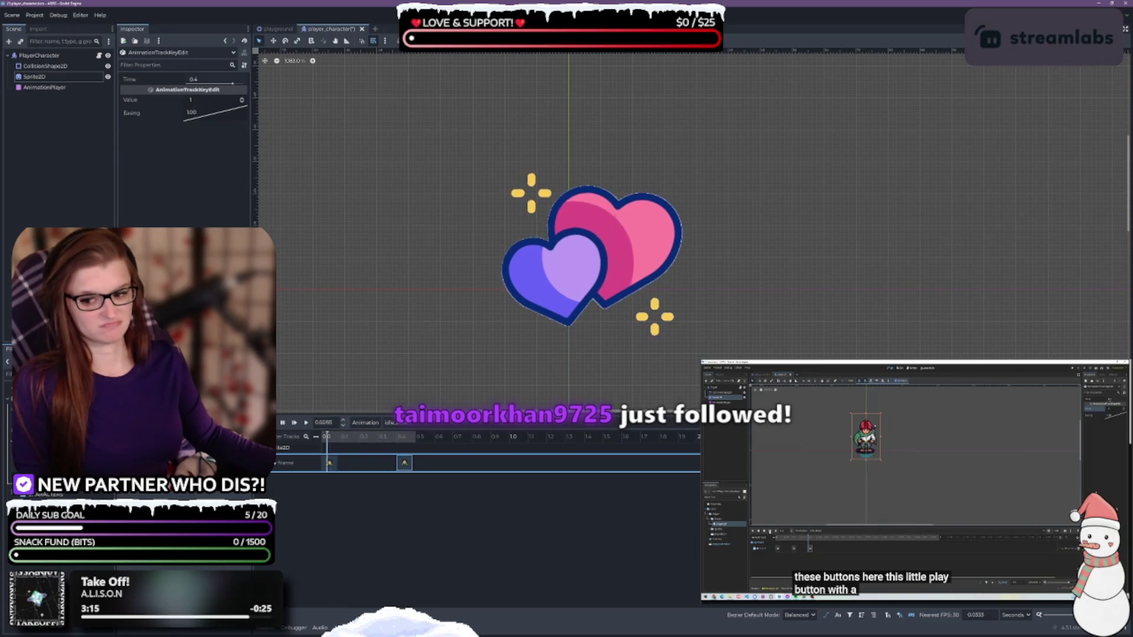
{"action": "key", "text": "ctrl+s"}
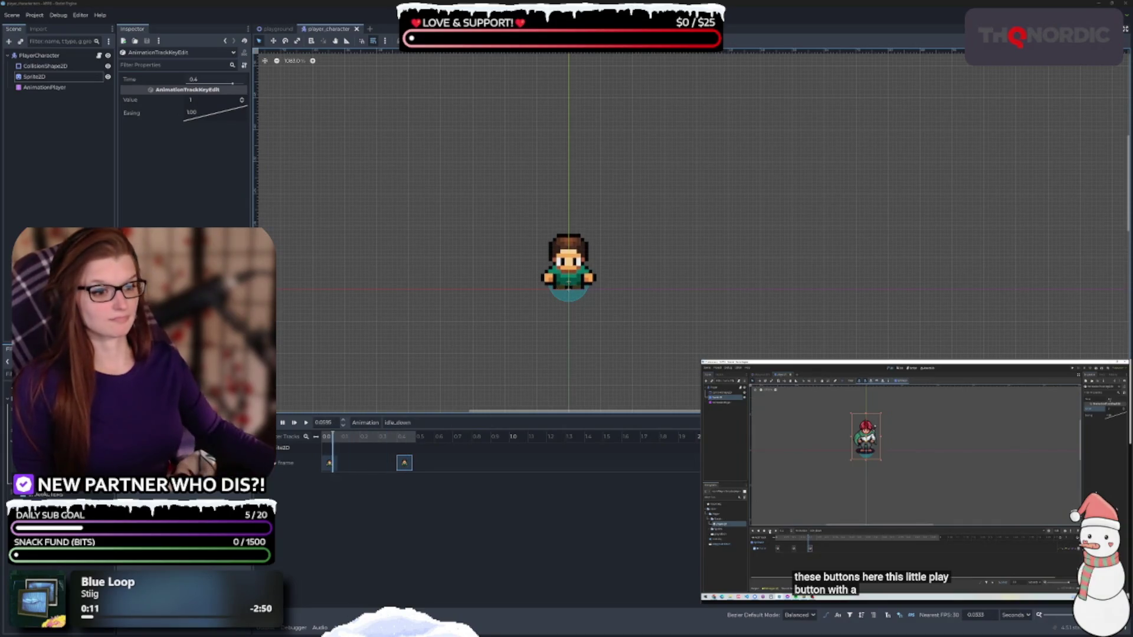
Step: Save the scene with Frame keys at 0 and 0.4 s, deselect the keyframe, and resume the tutorial
{"action": "left_click", "coordinate": [531, 463]}
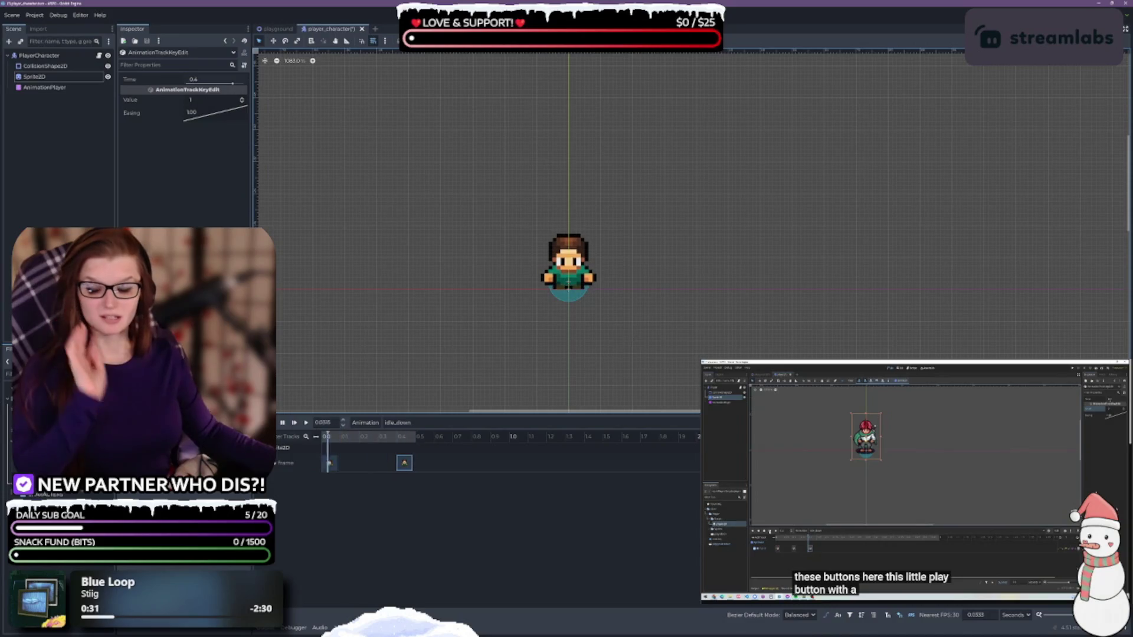
{"action": "key", "text": "ctrl+s"}
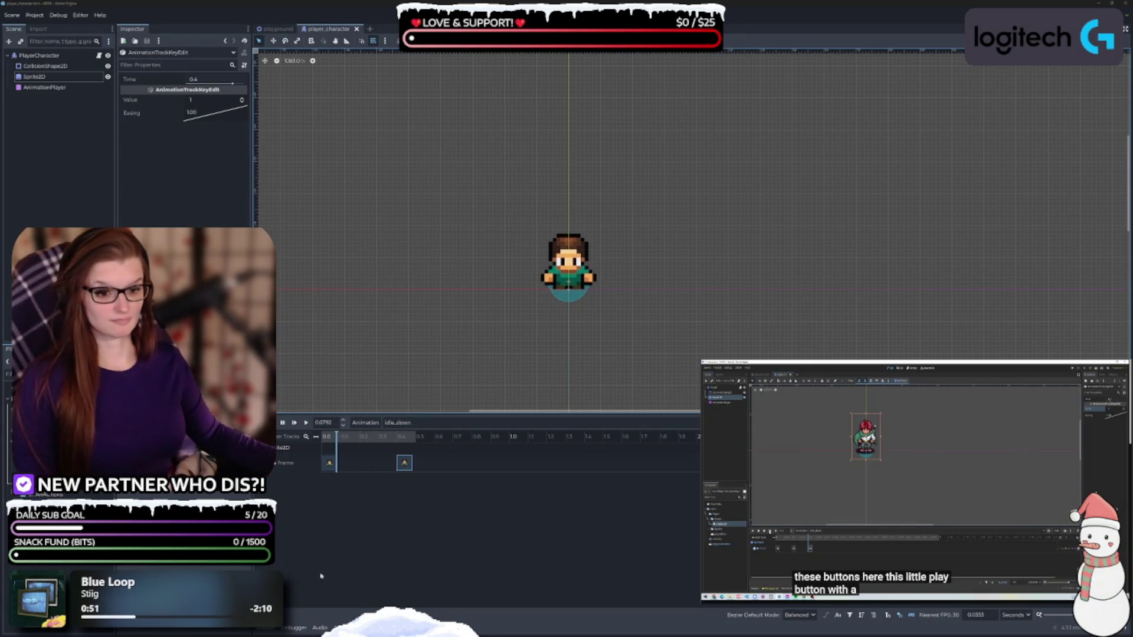
{"action": "left_click", "coordinate": [576, 536]}
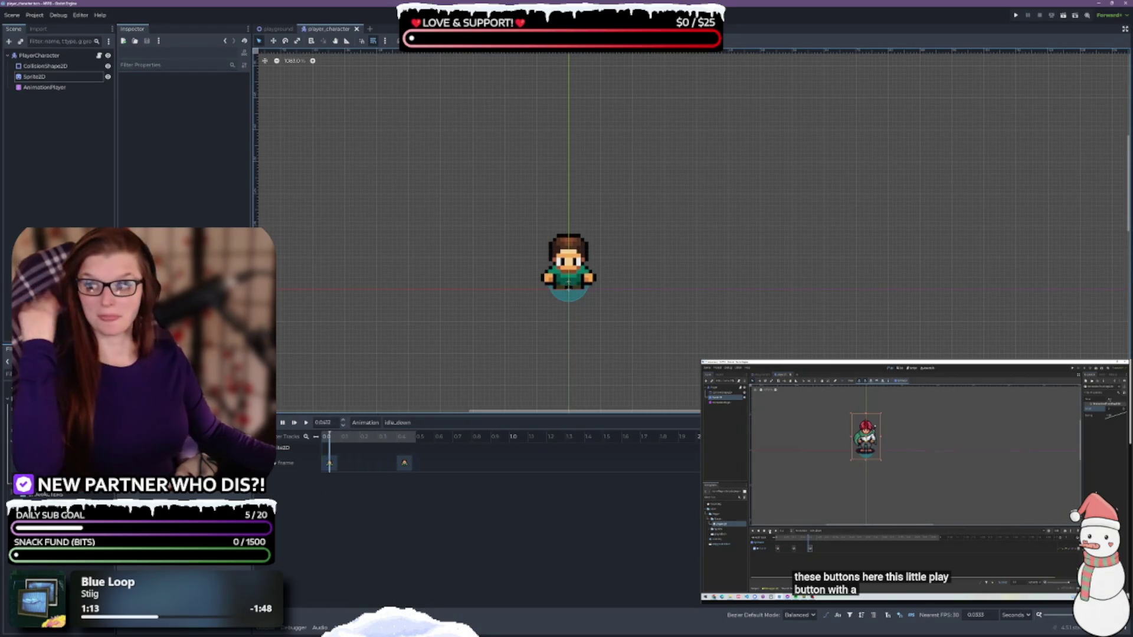
{"action": "left_click", "coordinate": [904, 483]}
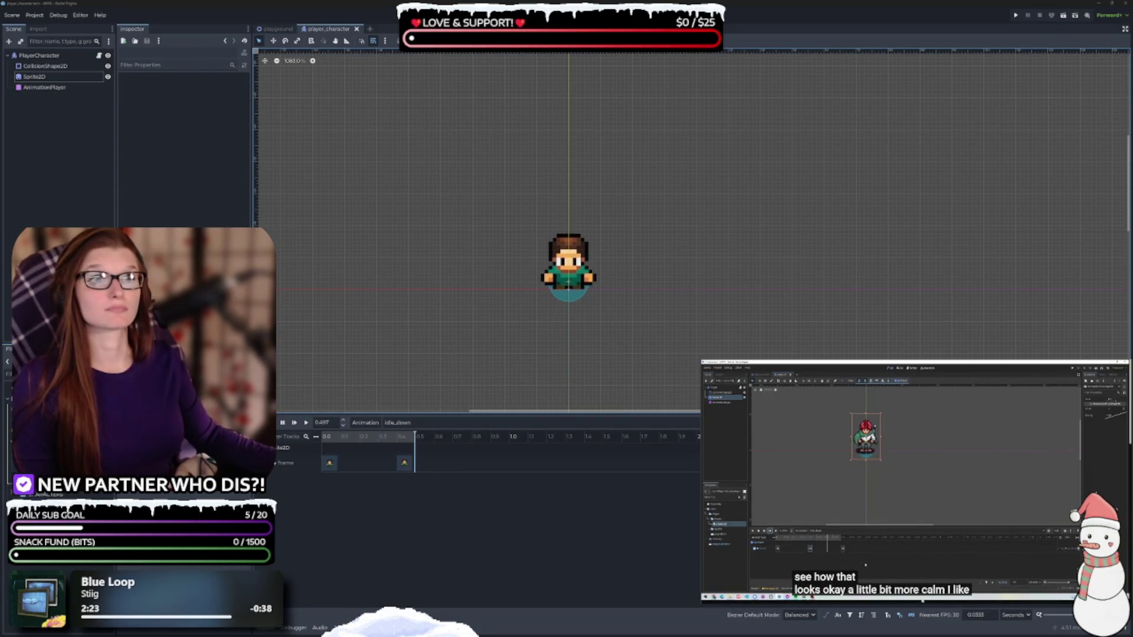
{"action": "left_click", "coordinate": [556, 516]}
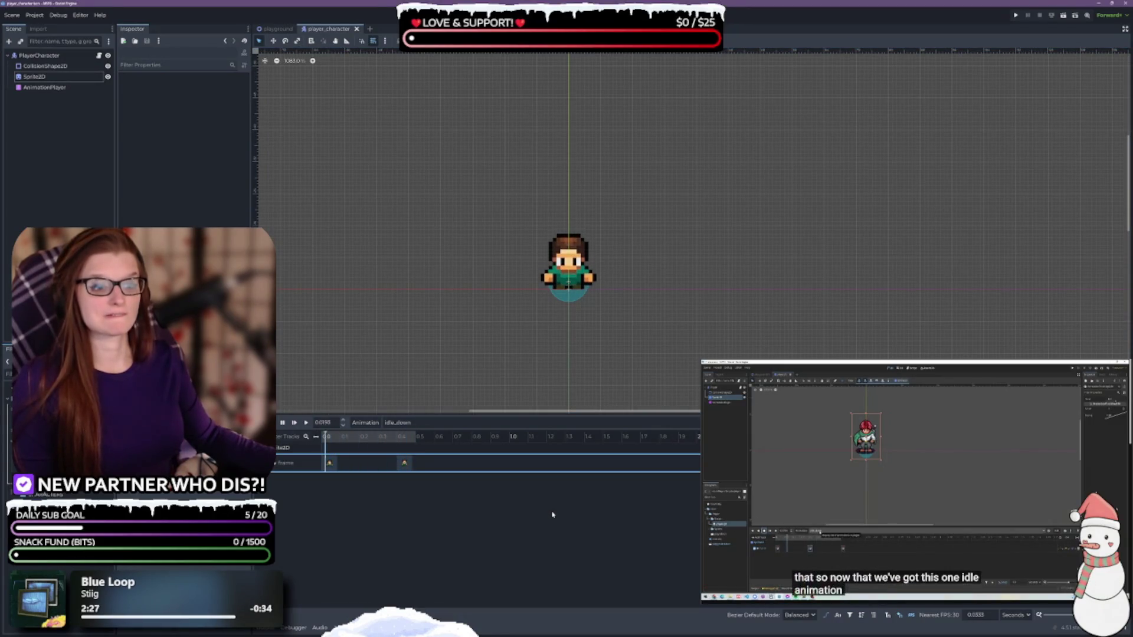
Step: Pause the tutorial and drag the second Frame key through 0.5 and 0.4 s, settling at 0.3 s
{"action": "left_click", "coordinate": [914, 480]}
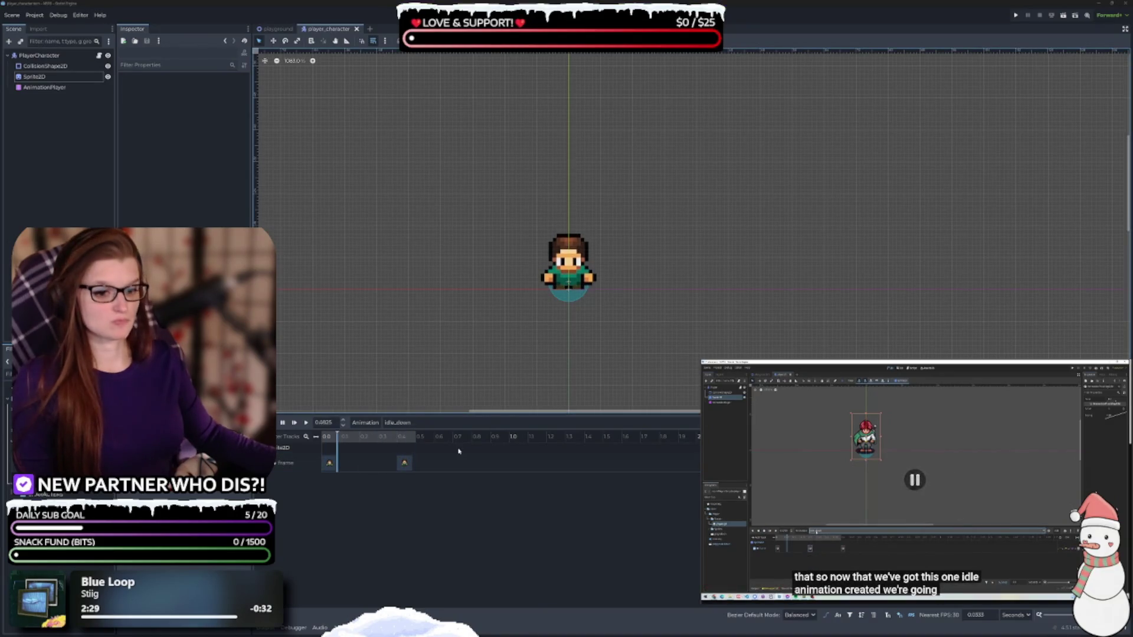
{"action": "key", "text": "alt+Tab"}
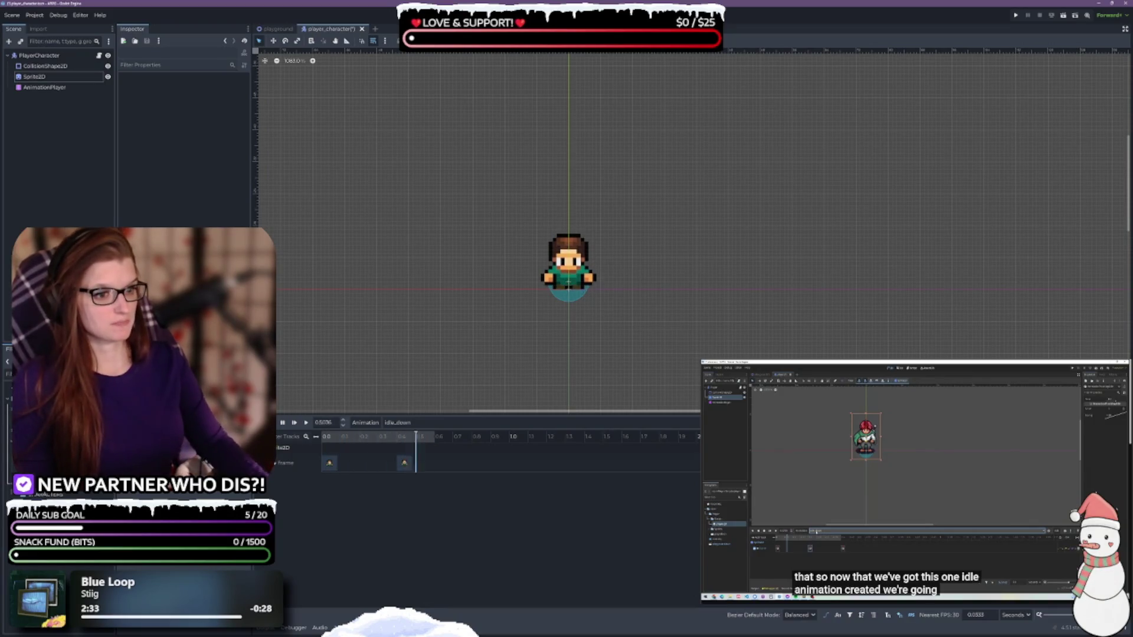
{"action": "left_click_drag", "start_coordinate": [404, 463], "coordinate": [425, 464]}
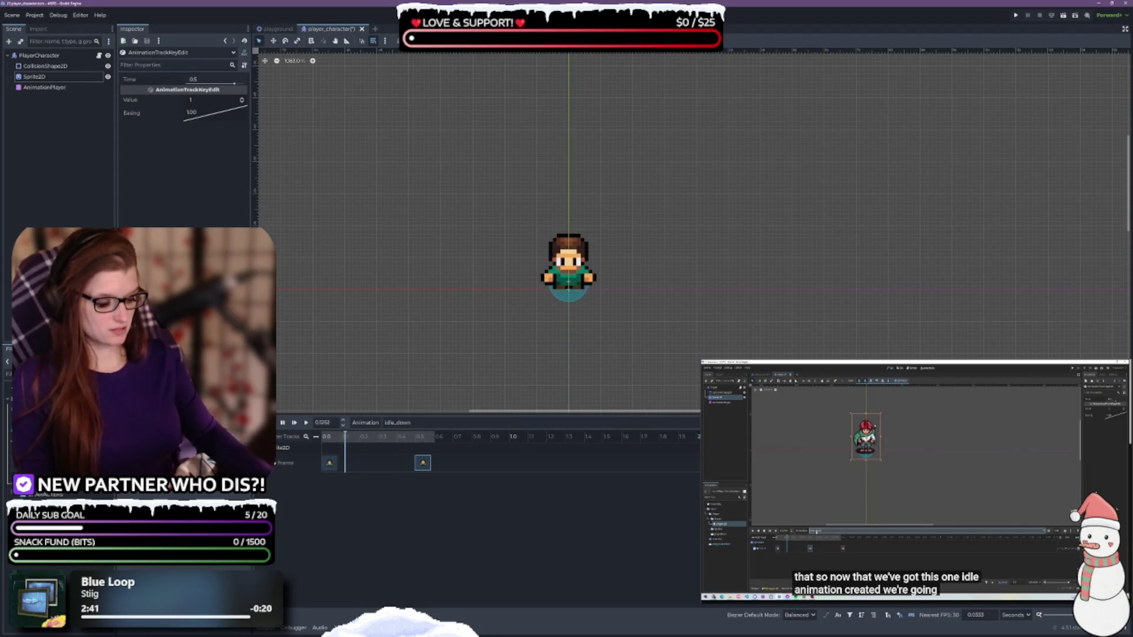
{"action": "left_click_drag", "start_coordinate": [422, 462], "coordinate": [443, 463]}
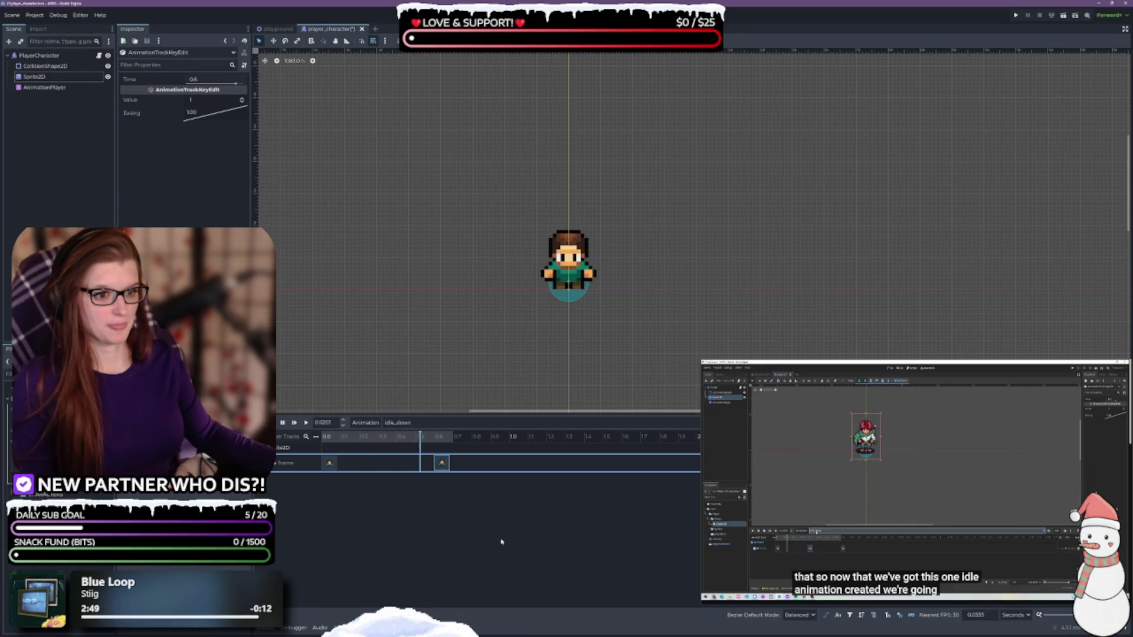
{"action": "left_click_drag", "start_coordinate": [442, 463], "coordinate": [398, 463]}
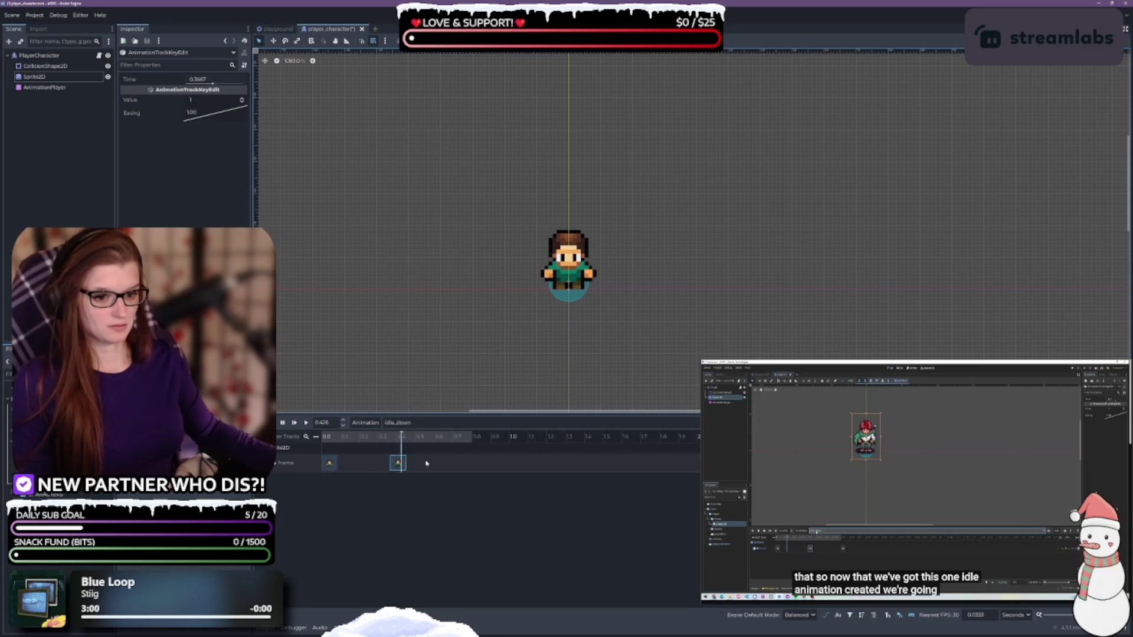
{"action": "left_click_drag", "start_coordinate": [405, 465], "coordinate": [411, 466]}
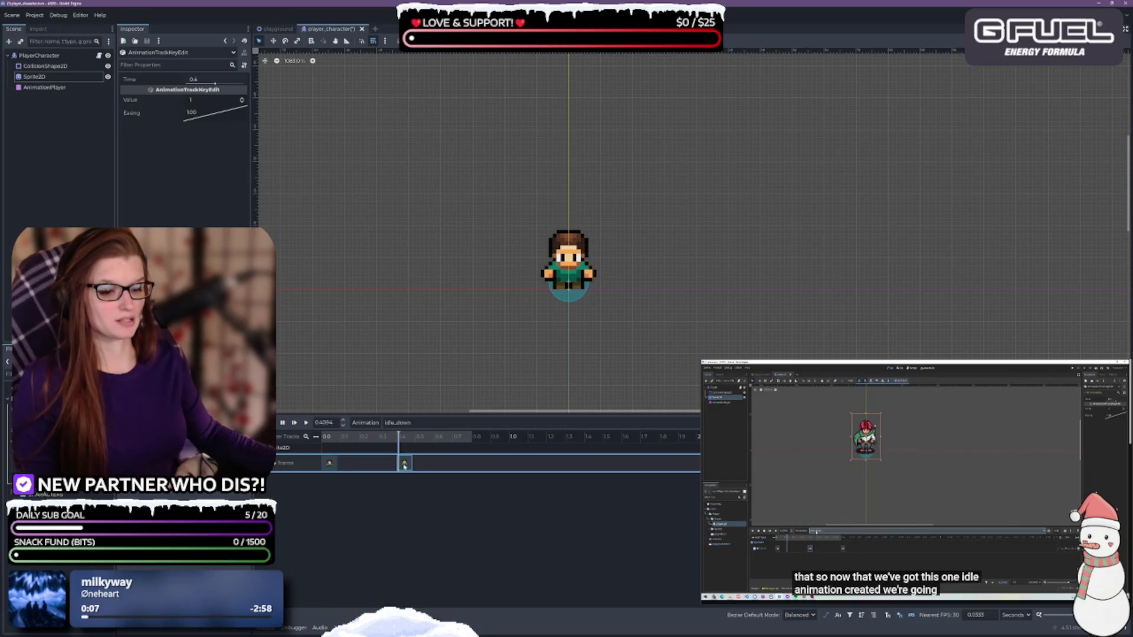
{"action": "left_click_drag", "start_coordinate": [405, 465], "coordinate": [385, 464]}
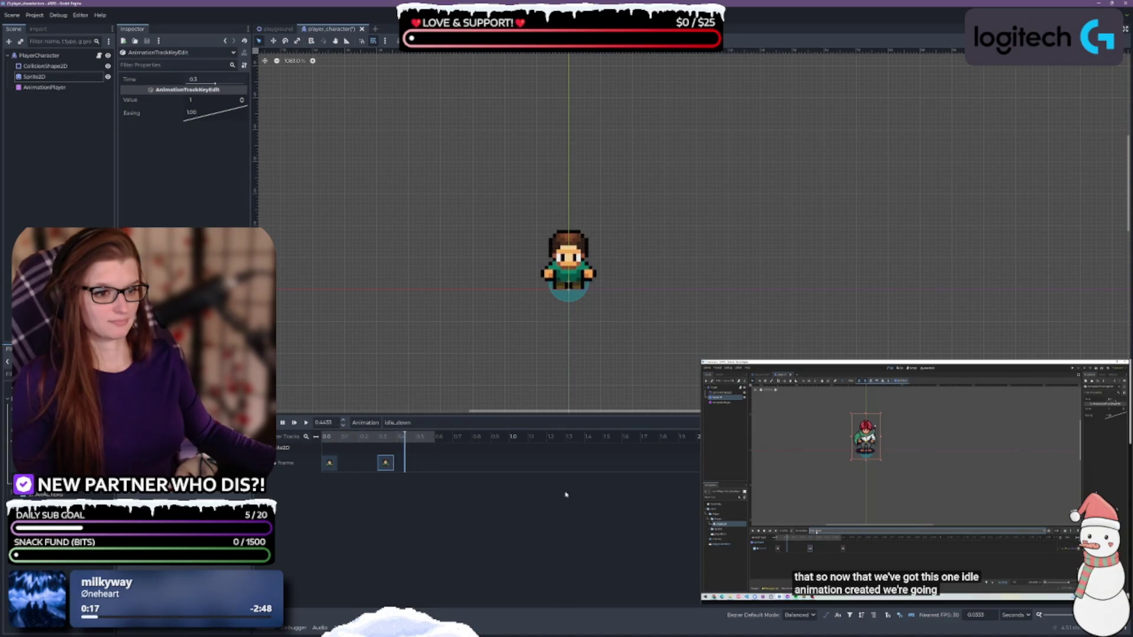
Step: Reframe the view around the character sprite and save the player_character scene
{"action": "scroll", "coordinate": [601, 372], "scroll_direction": "down", "scroll_amount": 6}
{"action": "left_click_drag", "start_coordinate": [676, 346], "coordinate": [534, 245]}
{"action": "scroll", "coordinate": [513, 291], "scroll_direction": "up", "scroll_amount": 3}
{"action": "scroll", "coordinate": [538, 307], "scroll_direction": "down", "scroll_amount": 1}
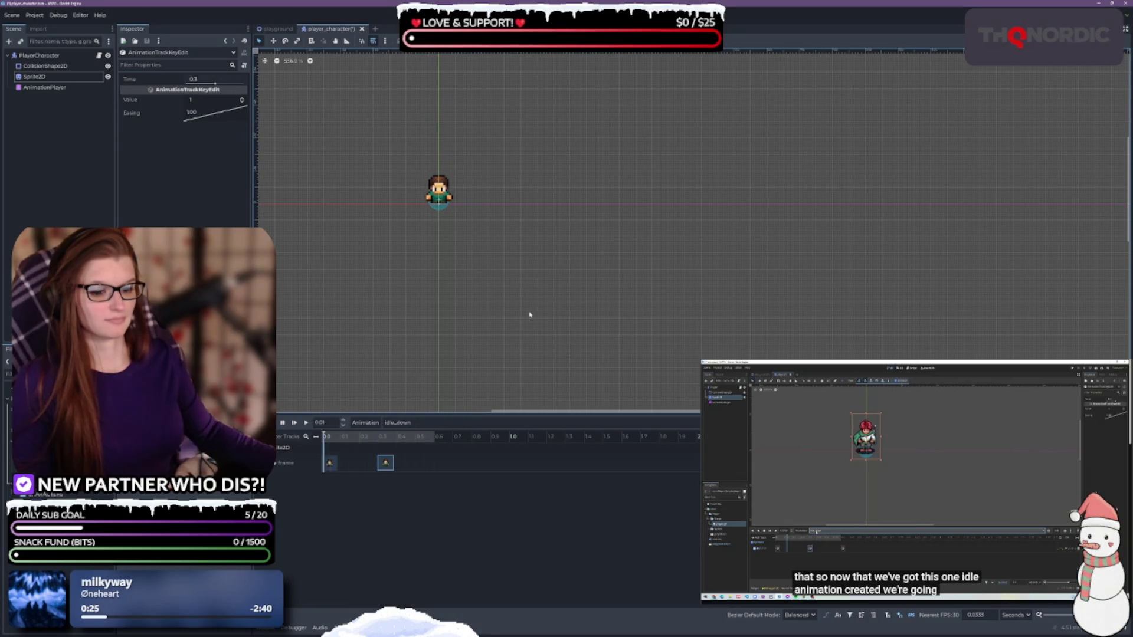
{"action": "key", "text": "ctrl+s"}
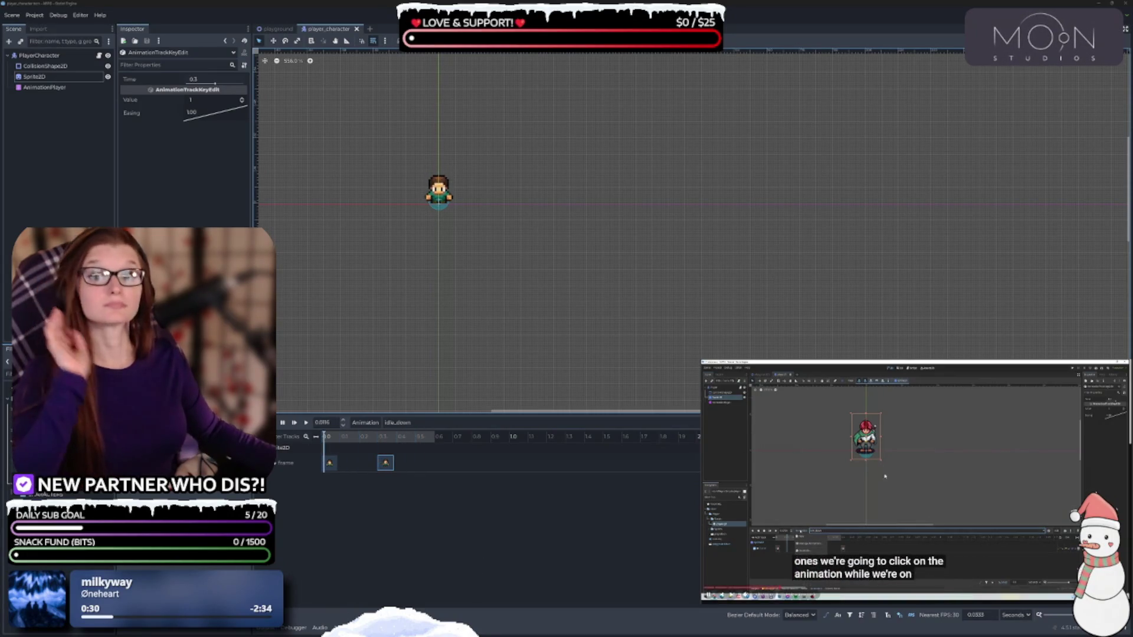
{"action": "left_click", "coordinate": [365, 423]}
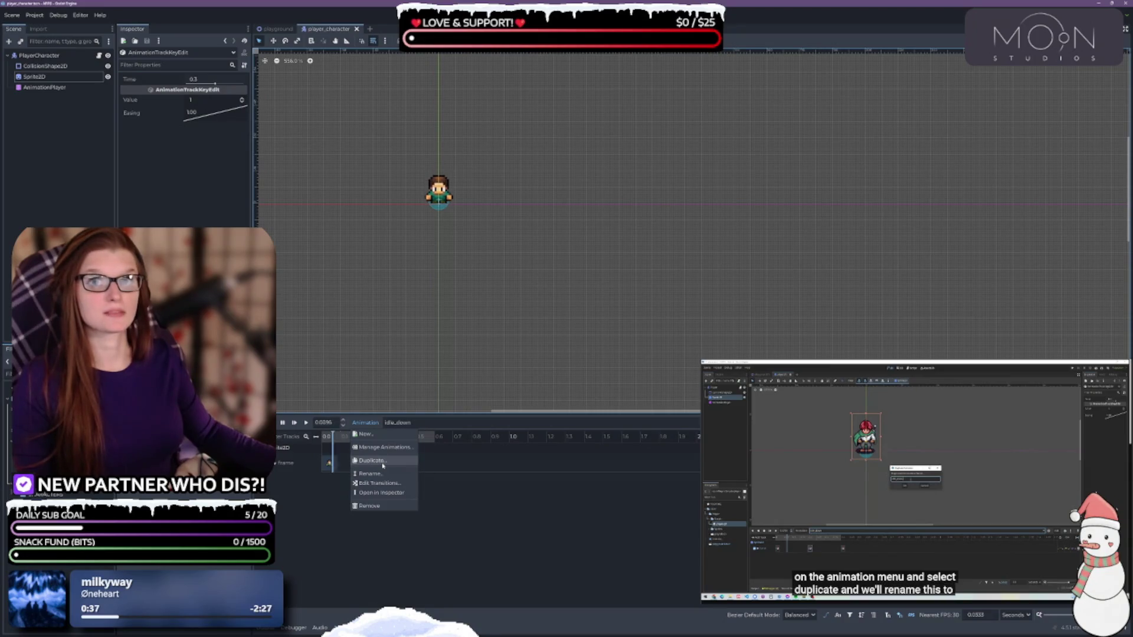
Step: Duplicate idle_down as a new animation named idle_up and save the scene
{"action": "left_click", "coordinate": [383, 460]}
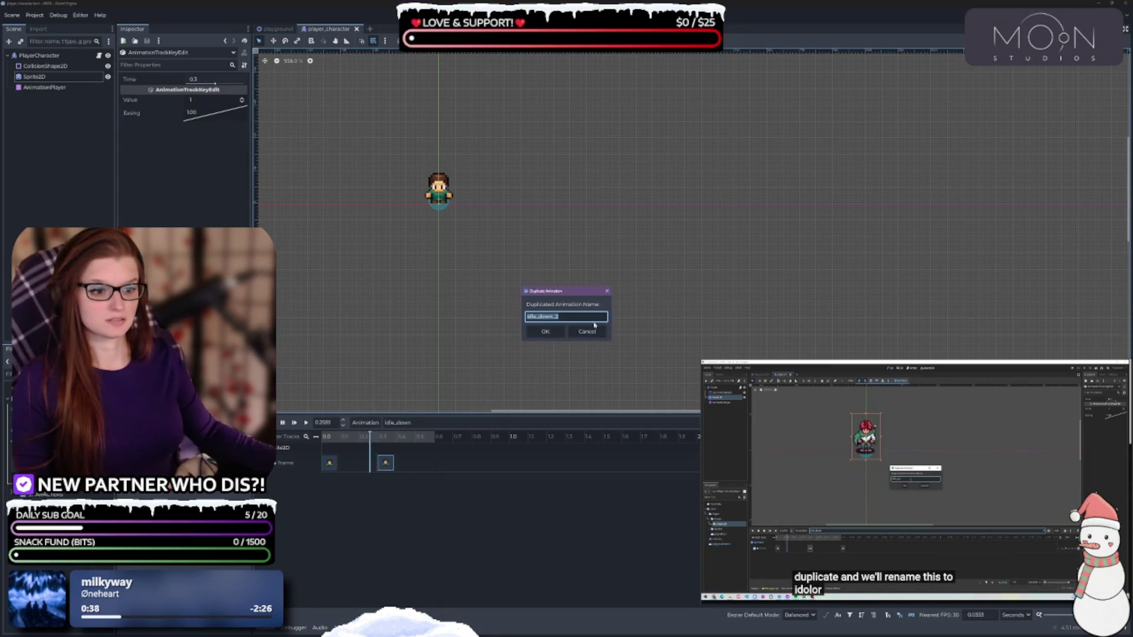
{"action": "key", "text": "BackSpace"}
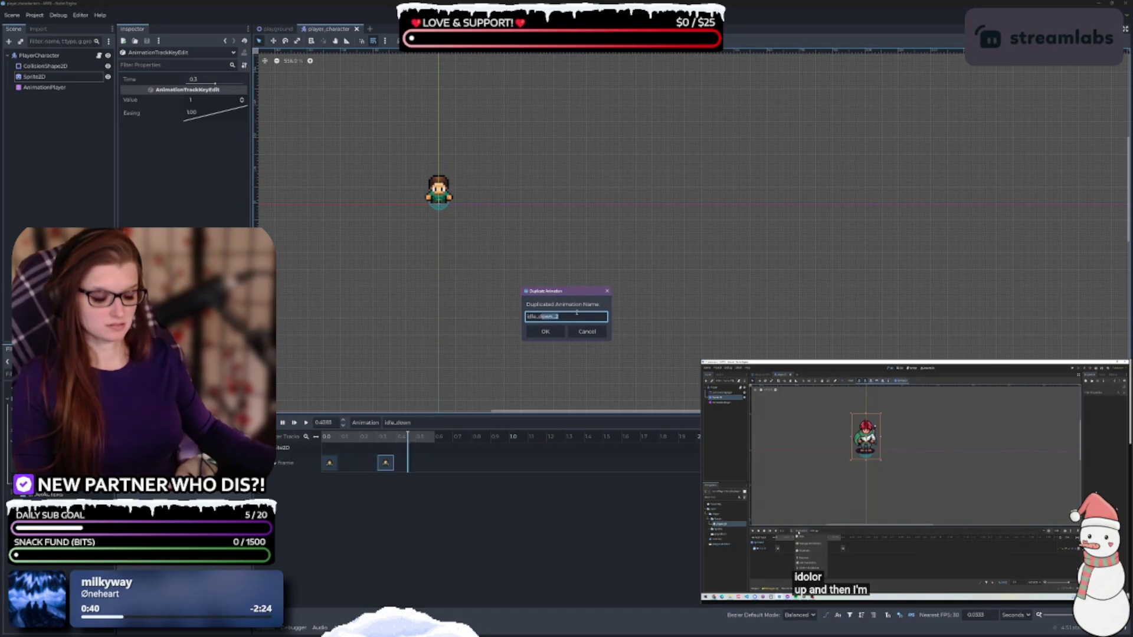
{"action": "type", "text": "up"}
{"action": "key", "text": "Return"}
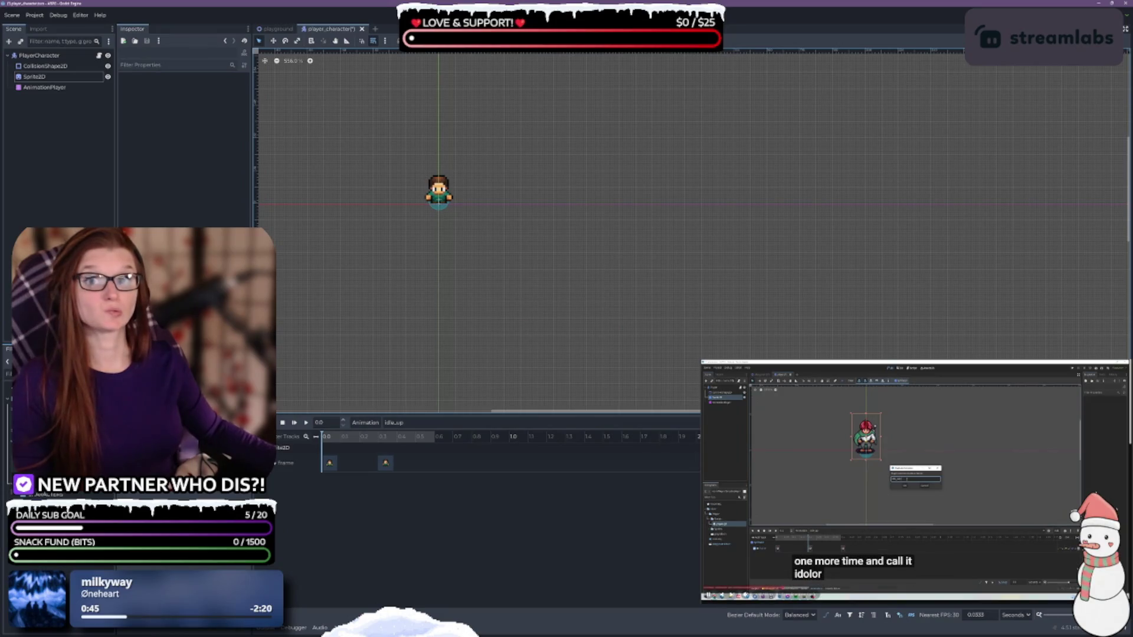
{"action": "key", "text": "ctrl+s"}
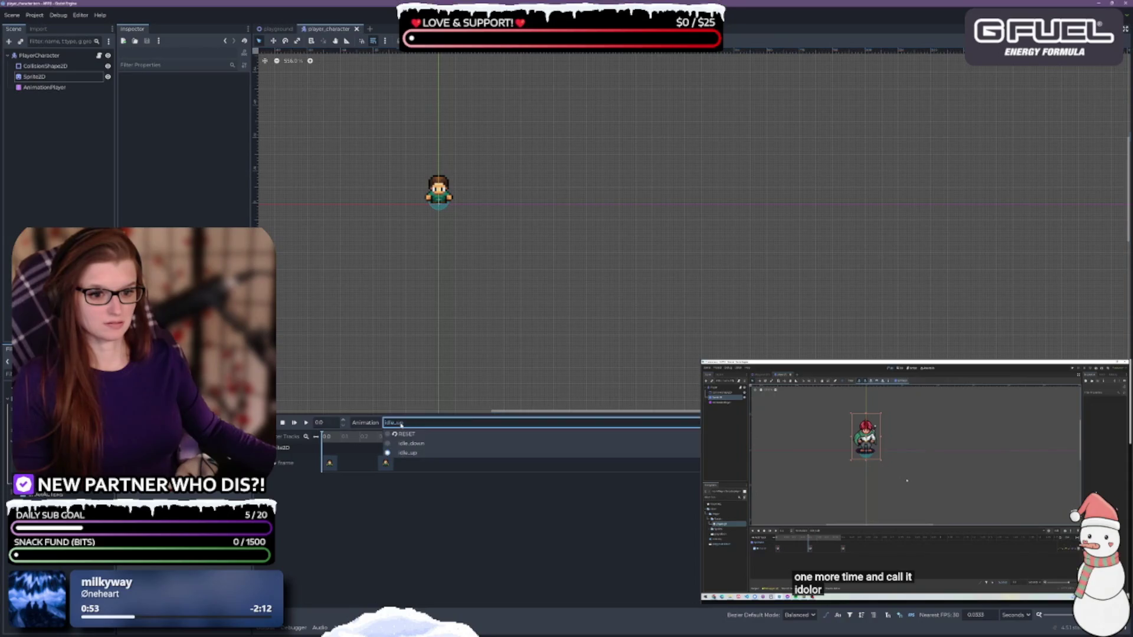
Step: Duplicate idle_up as a new animation named idle_left
{"action": "left_click", "coordinate": [365, 425]}
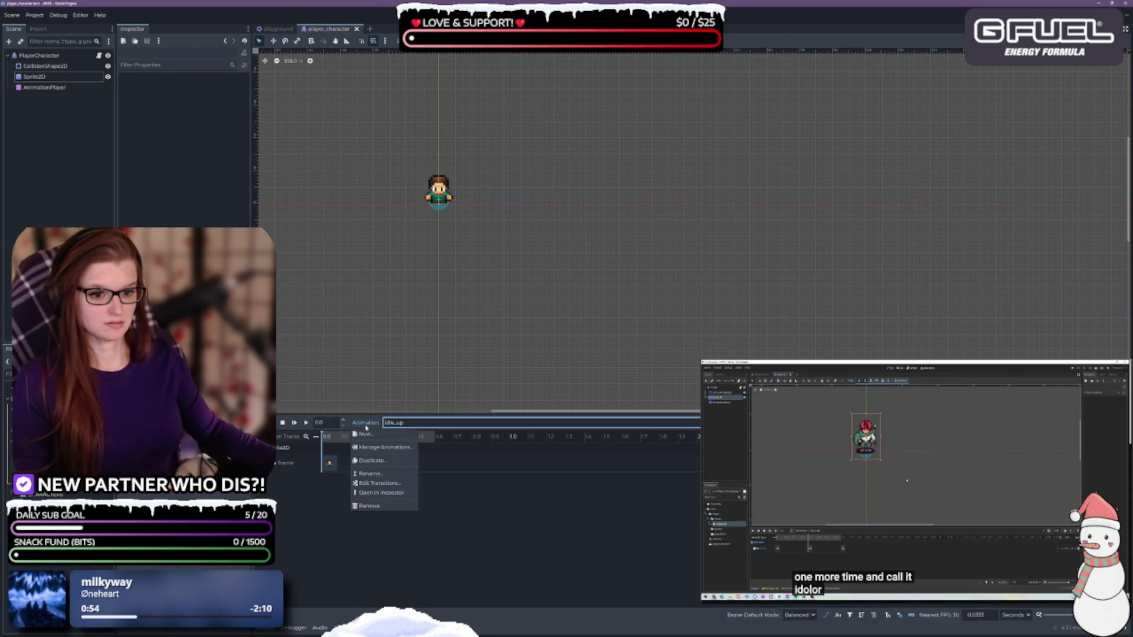
{"action": "left_click", "coordinate": [371, 460]}
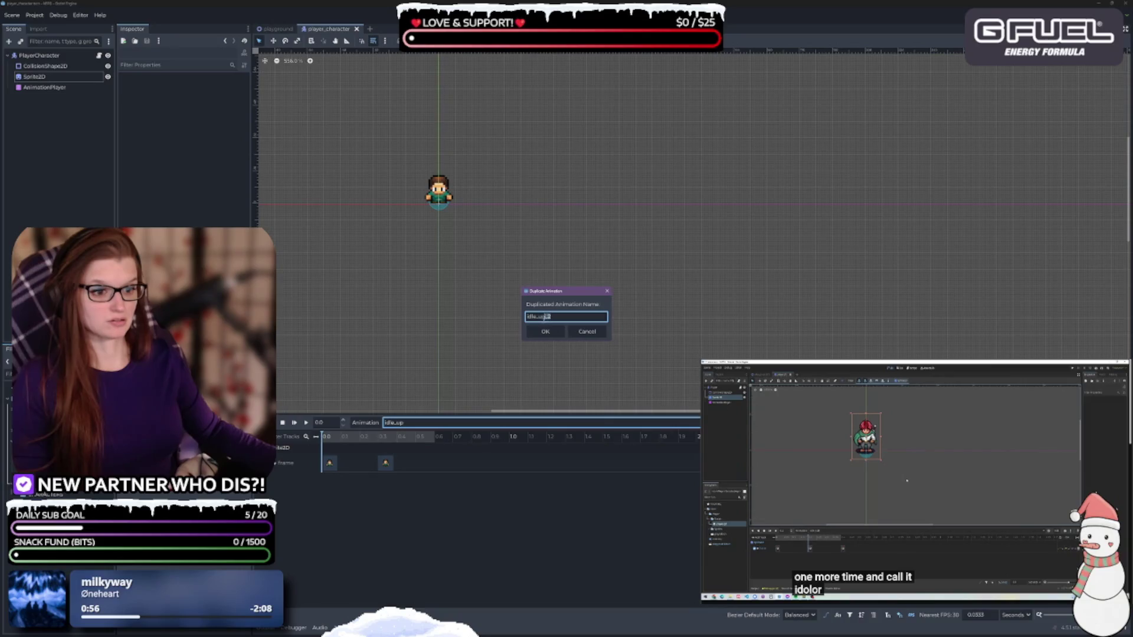
{"action": "key", "text": "BackSpace"}
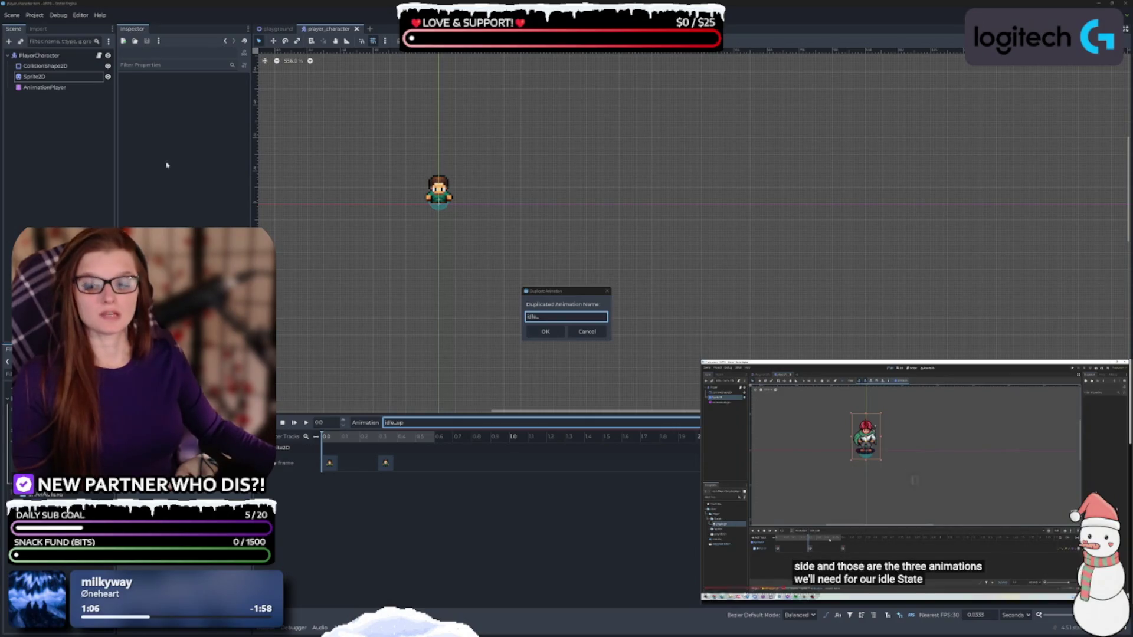
{"action": "left_click", "coordinate": [565, 295]}
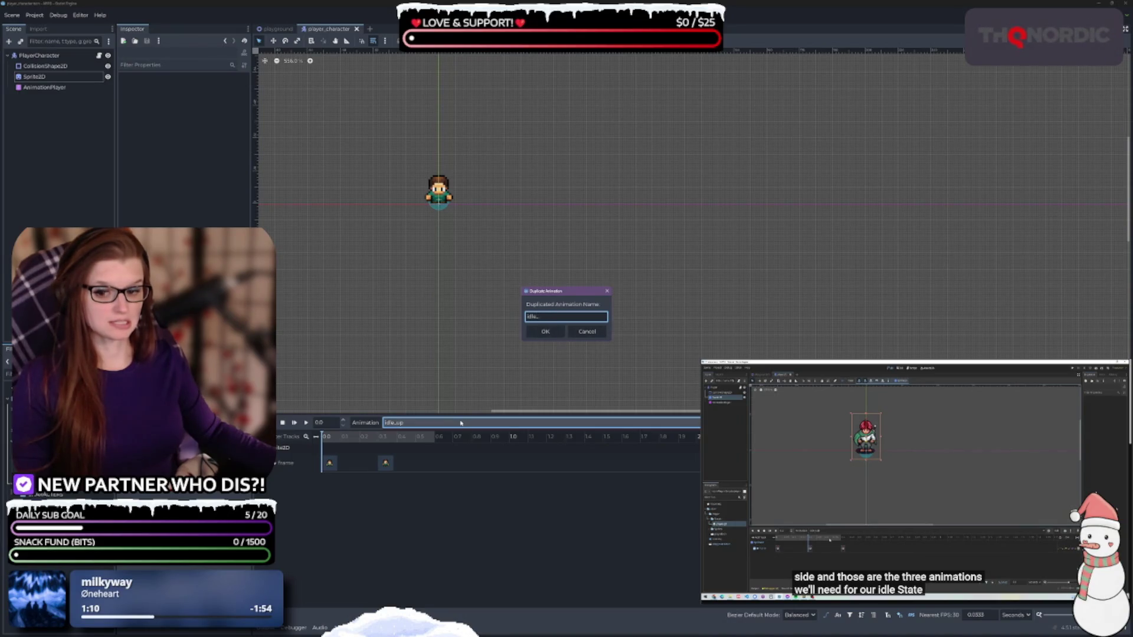
{"action": "type", "text": "left"}
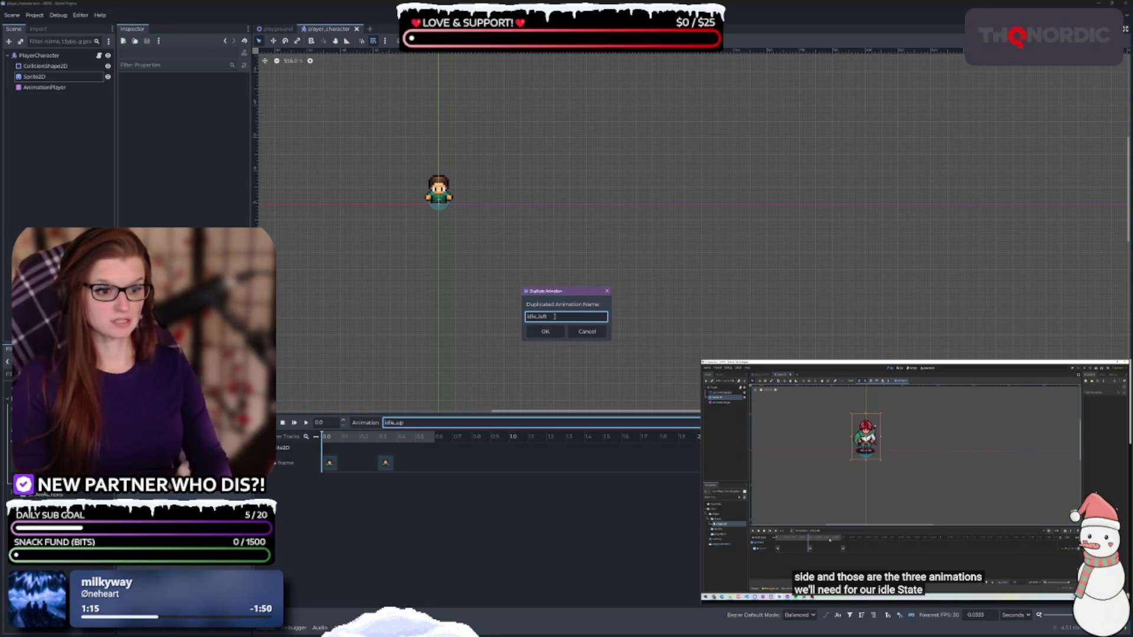
{"action": "key", "text": "Return"}
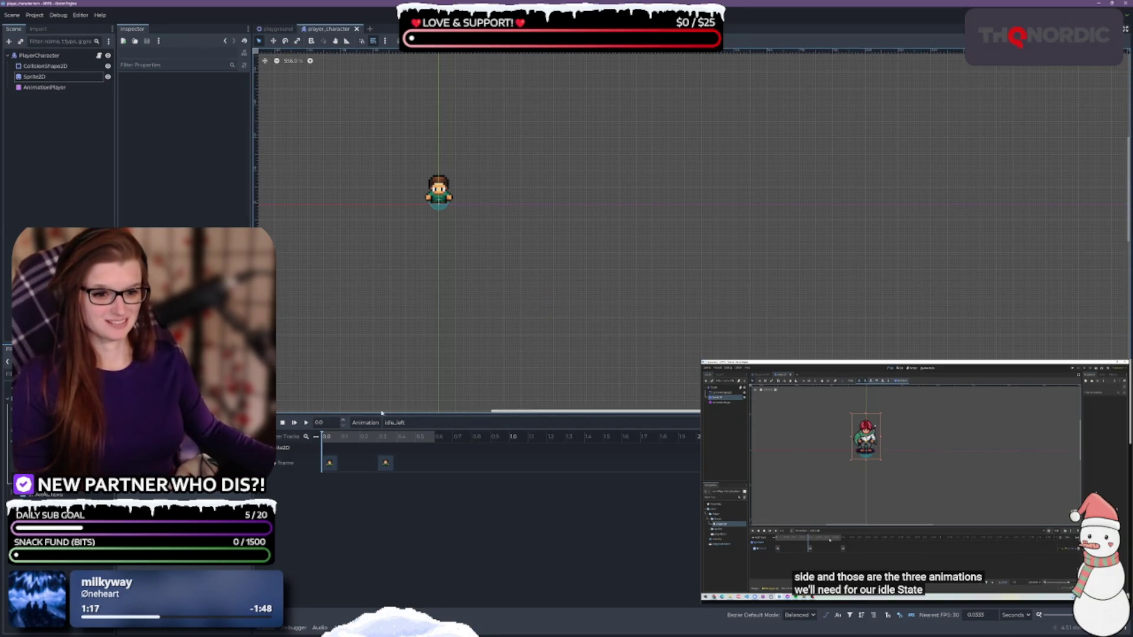
Step: Duplicate idle_left as a new animation named idle_right
{"action": "left_click", "coordinate": [365, 422]}
{"action": "left_click", "coordinate": [394, 461]}
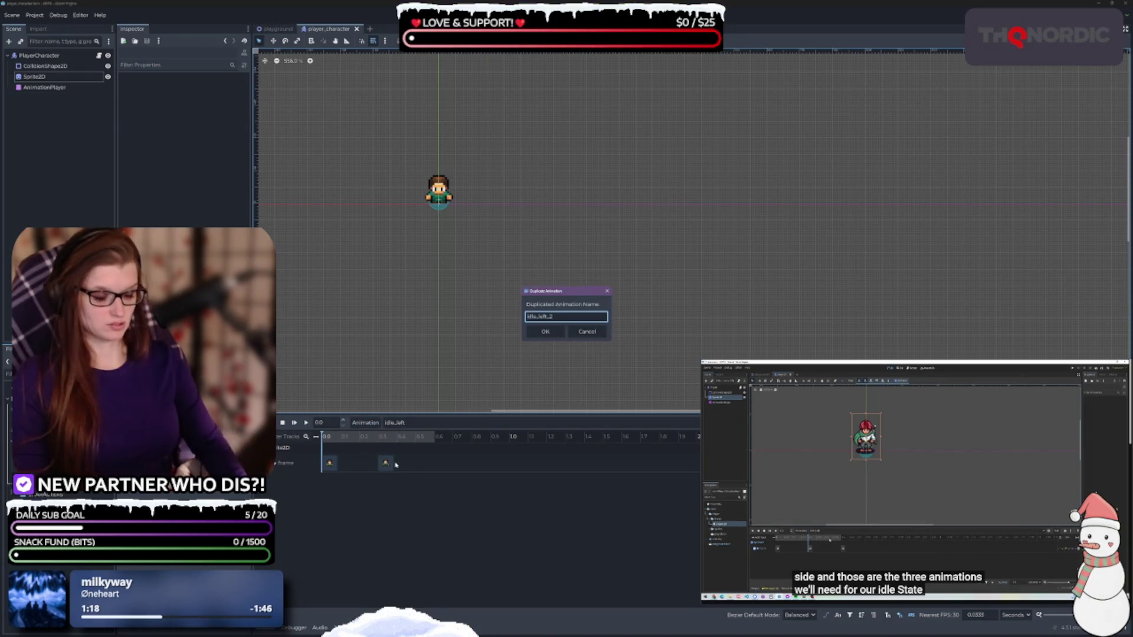
{"action": "type", "text": "idle_righ"}
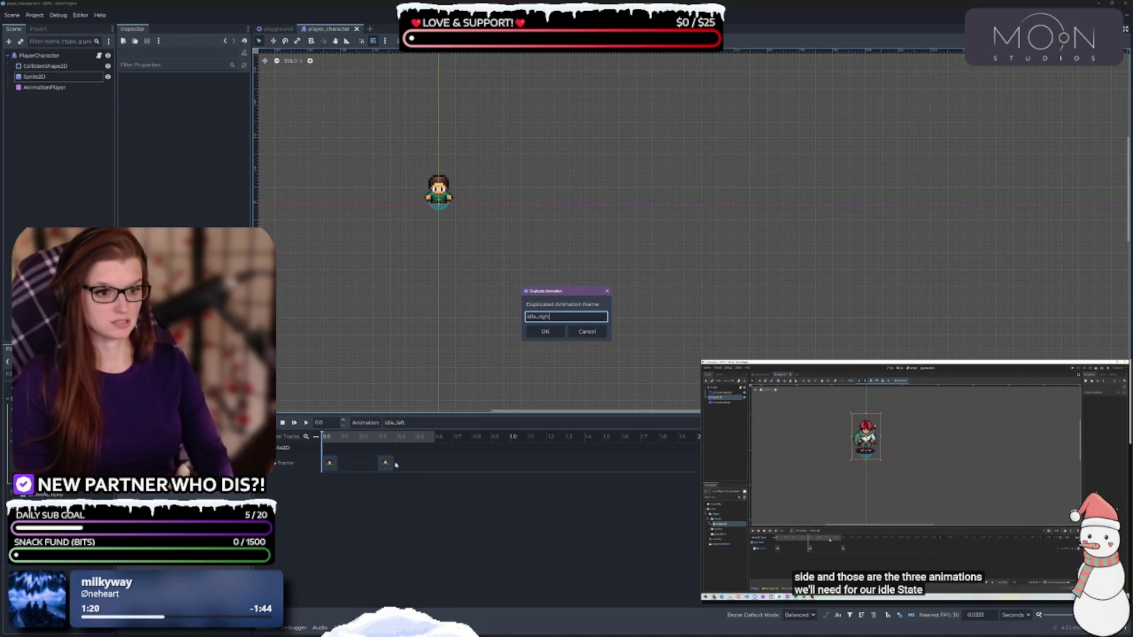
{"action": "key", "text": "Return"}
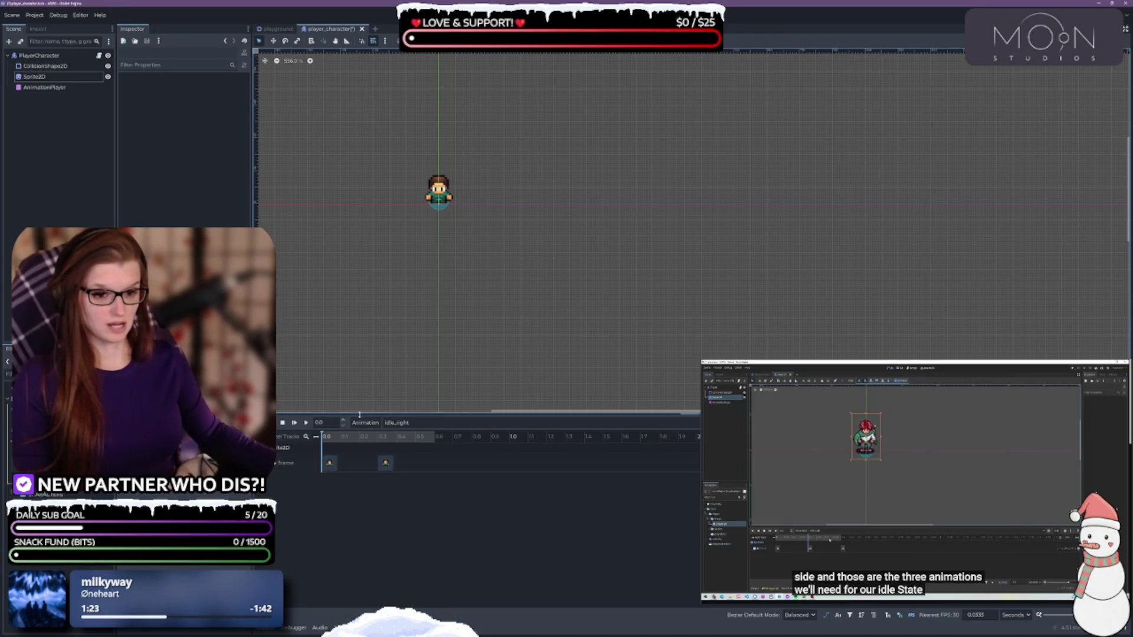
{"action": "left_click", "coordinate": [366, 423]}
Step: Copy the idle_right animation and name the copy idle_down_right
{"action": "left_click", "coordinate": [372, 460]}
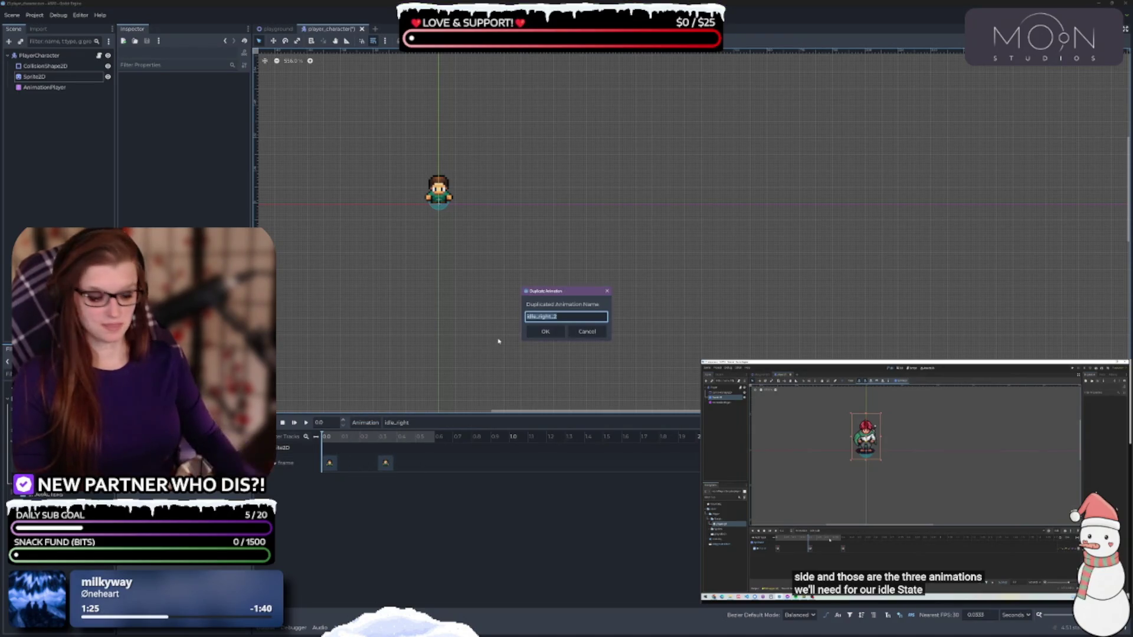
{"action": "key", "text": "BackSpace"}
{"action": "key", "text": "BackSpace"}
{"action": "key", "text": "BackSpace"}
{"action": "key", "text": "BackSpace"}
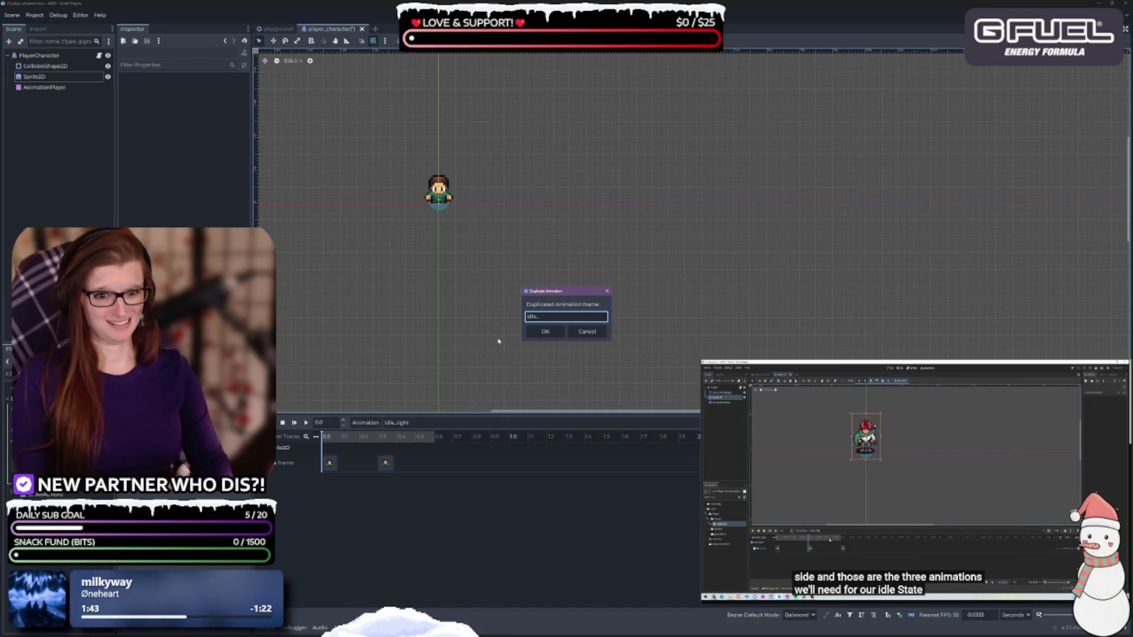
{"action": "type", "text": "down-"}
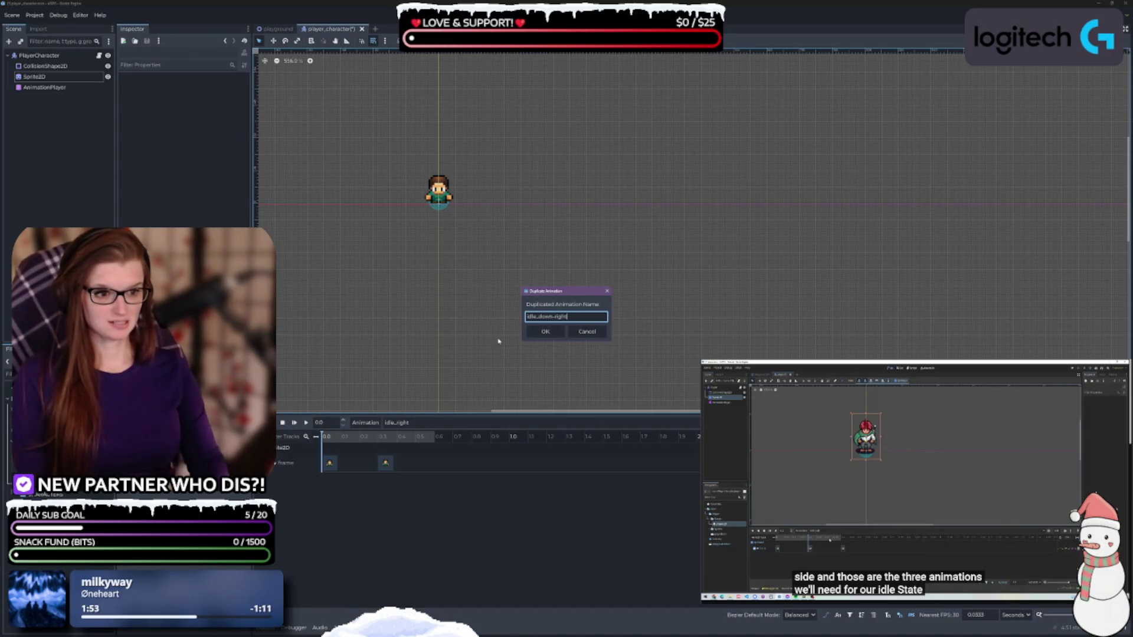
{"action": "type", "text": "righ"}
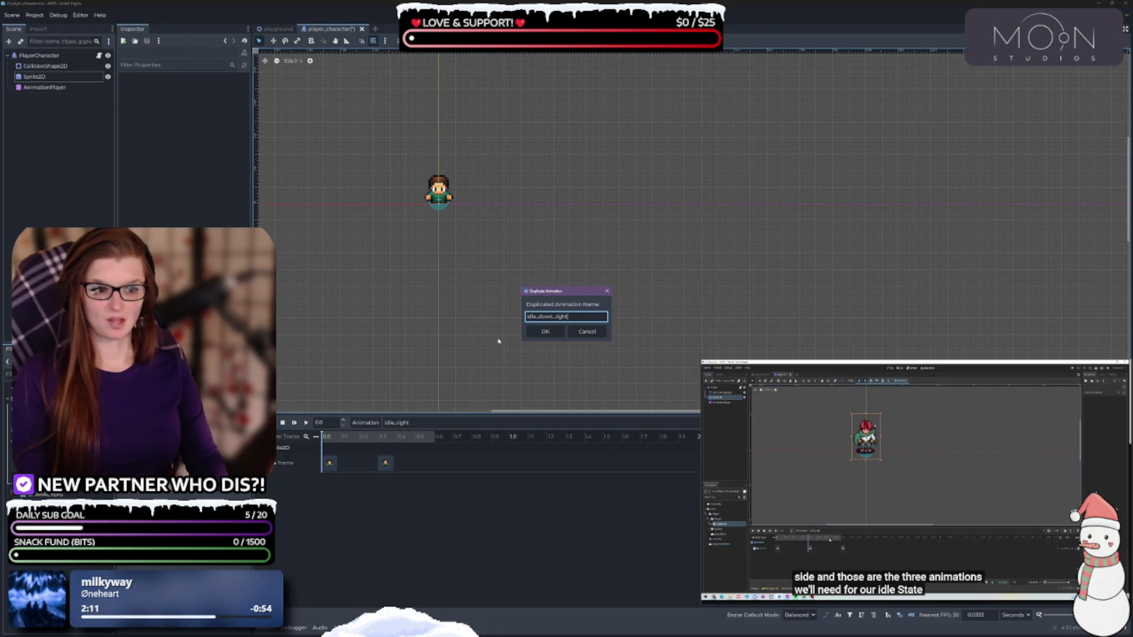
{"action": "key", "text": "Return"}
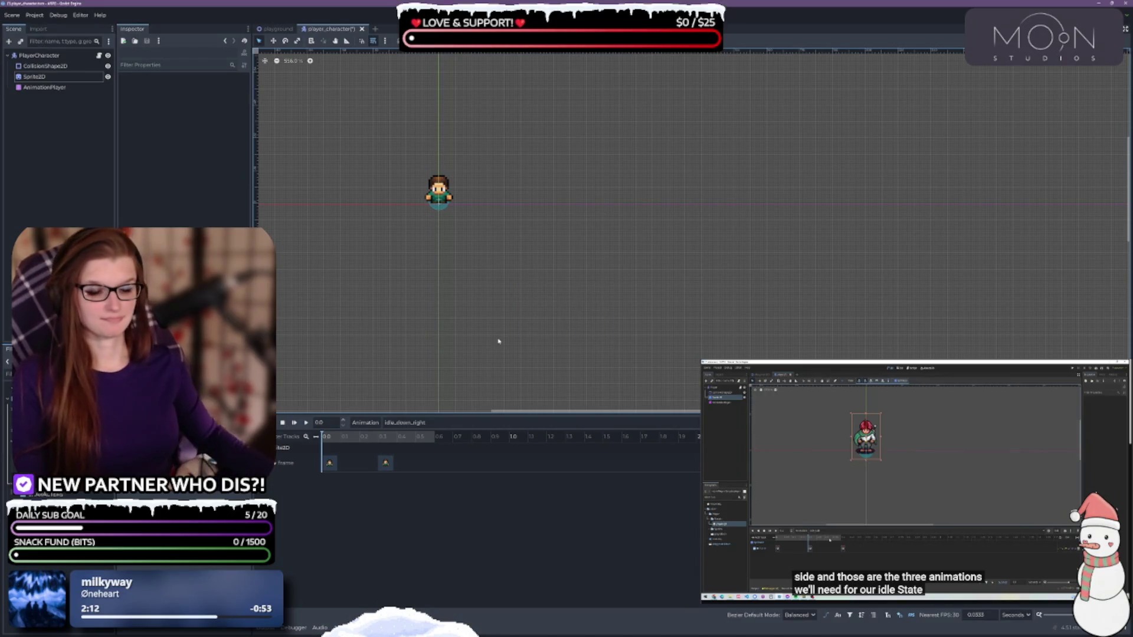
Step: Duplicate idle_down_right as a new animation named idle_down_left
{"action": "left_click", "coordinate": [365, 422]}
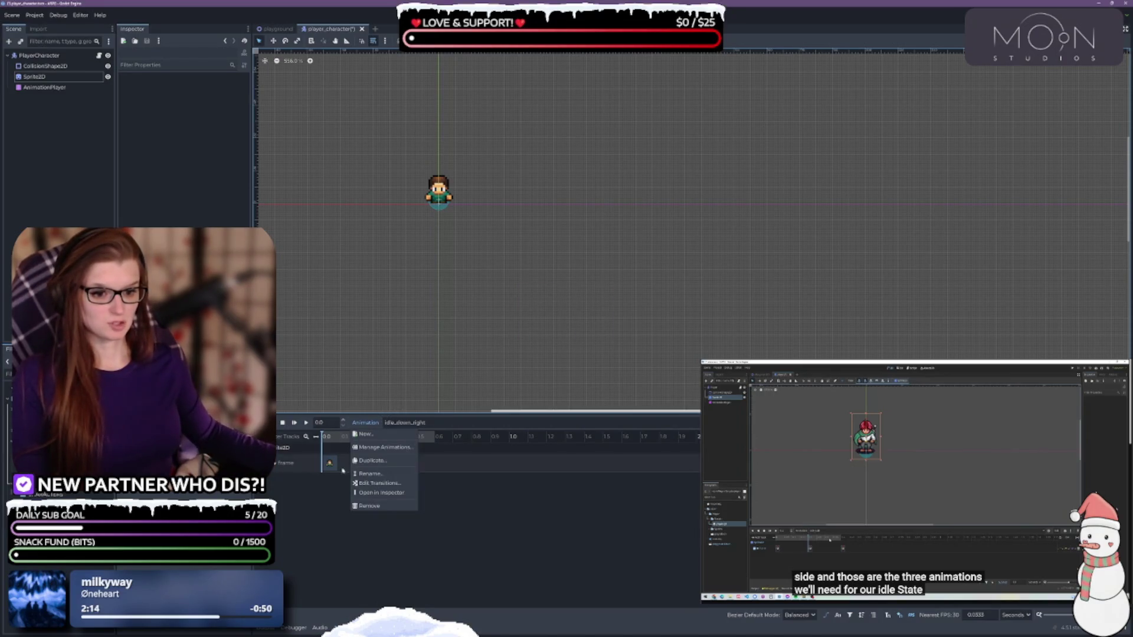
{"action": "left_click", "coordinate": [383, 463]}
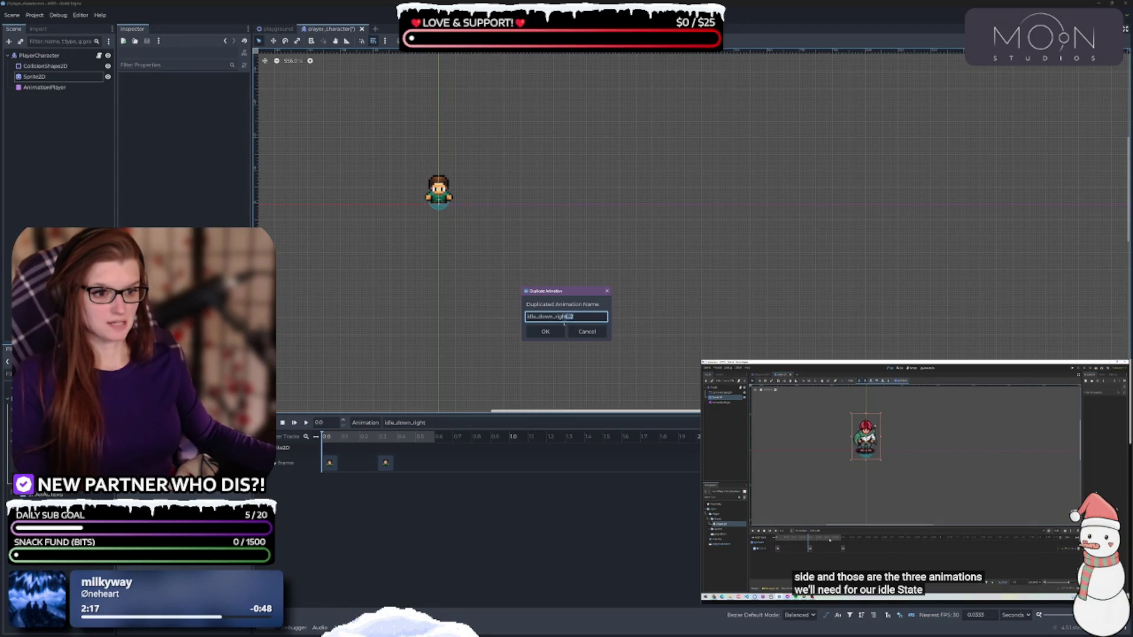
{"action": "type", "text": "lef"}
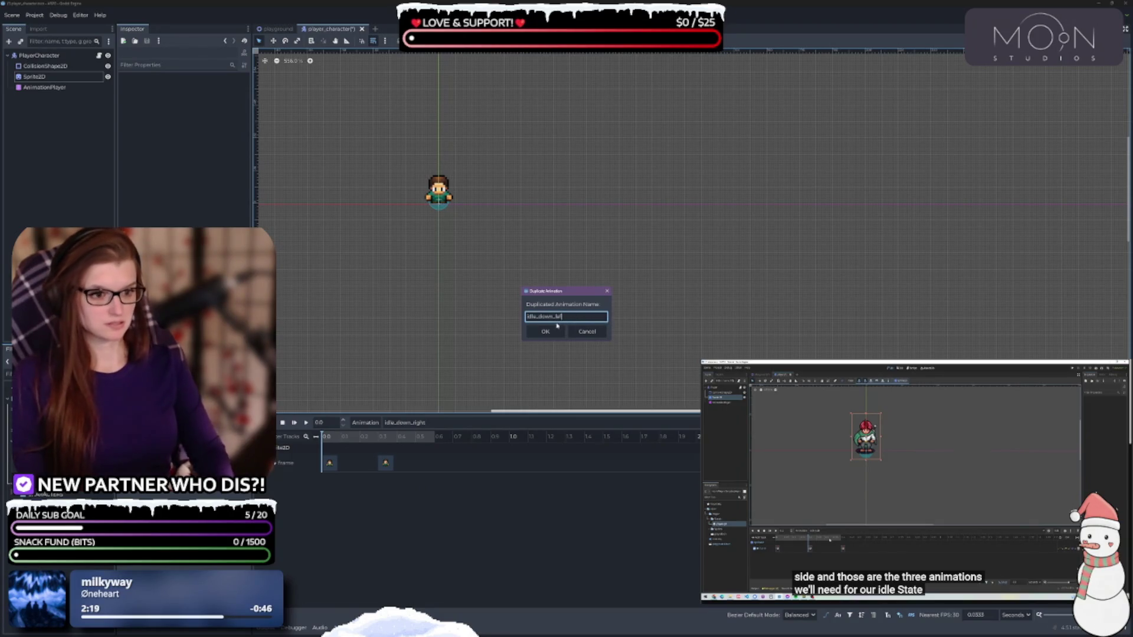
{"action": "key", "text": "Return"}
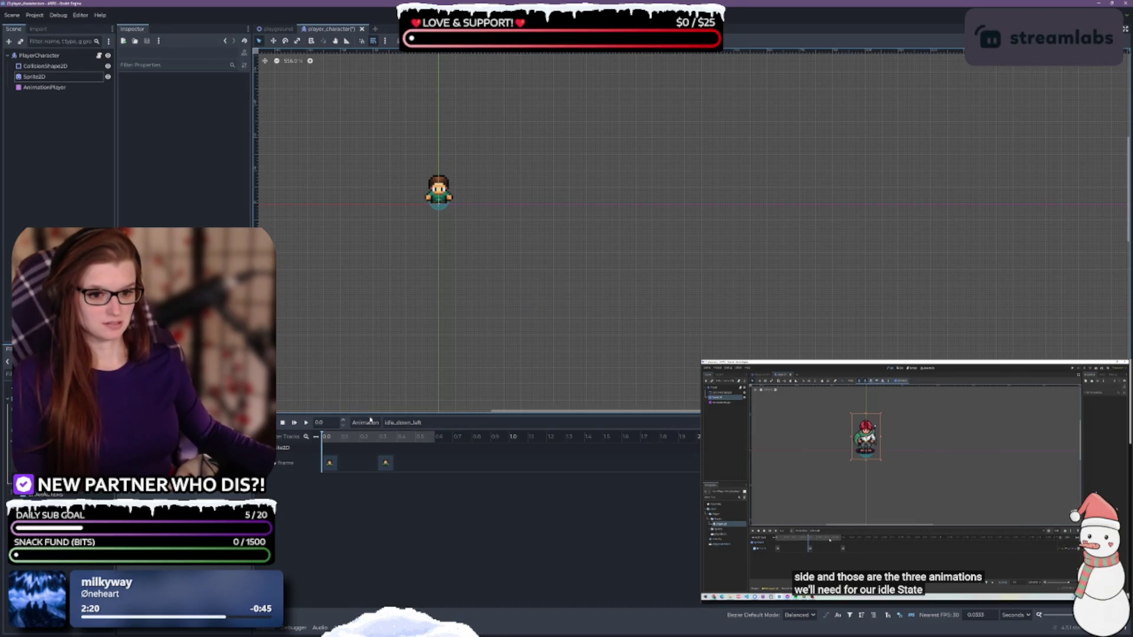
Step: Duplicate idle_down_left as a new animation named idle_up_right
{"action": "left_click", "coordinate": [368, 422]}
{"action": "left_click", "coordinate": [372, 460]}
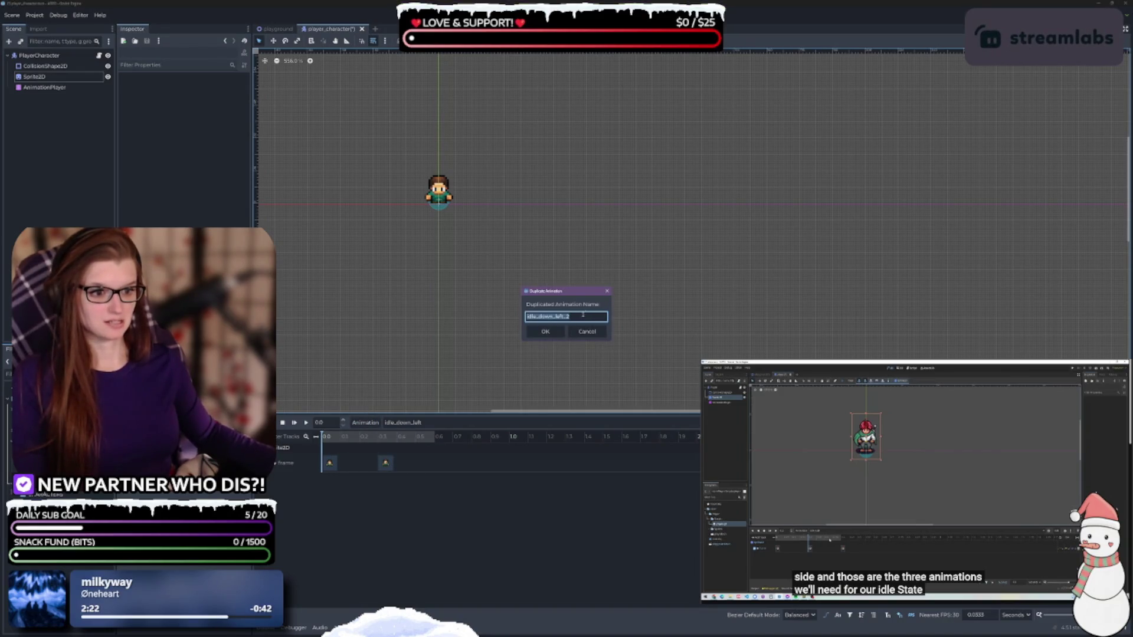
{"action": "type", "text": "up_right"}
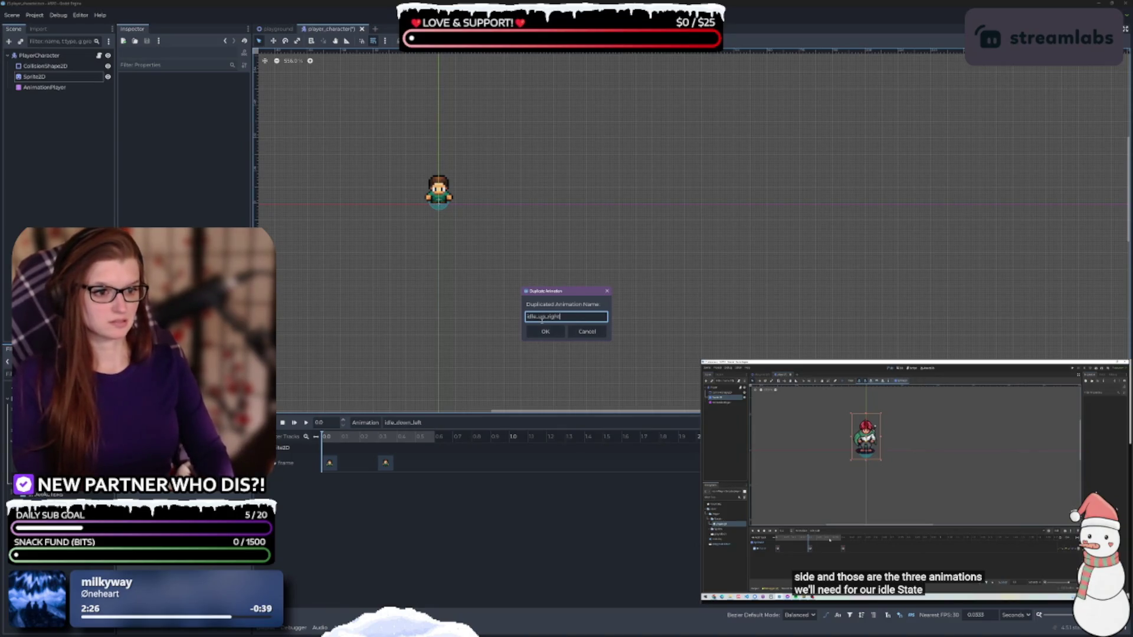
{"action": "key", "text": "Return"}
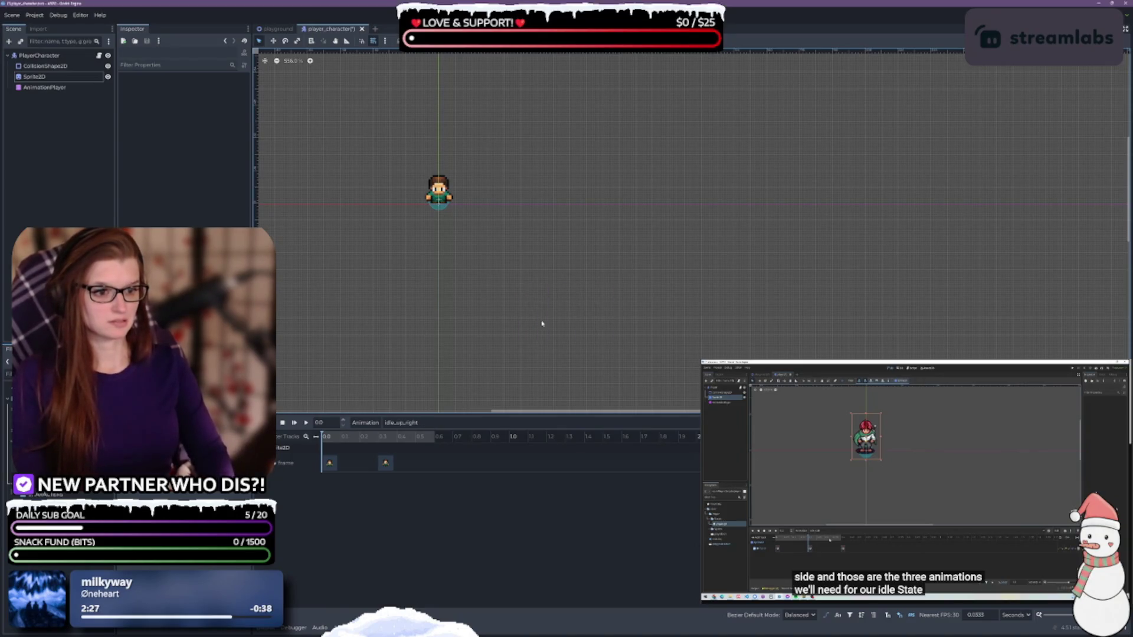
Step: Duplicate idle_up_right as a new animation named idle_up_left
{"action": "left_click", "coordinate": [362, 420]}
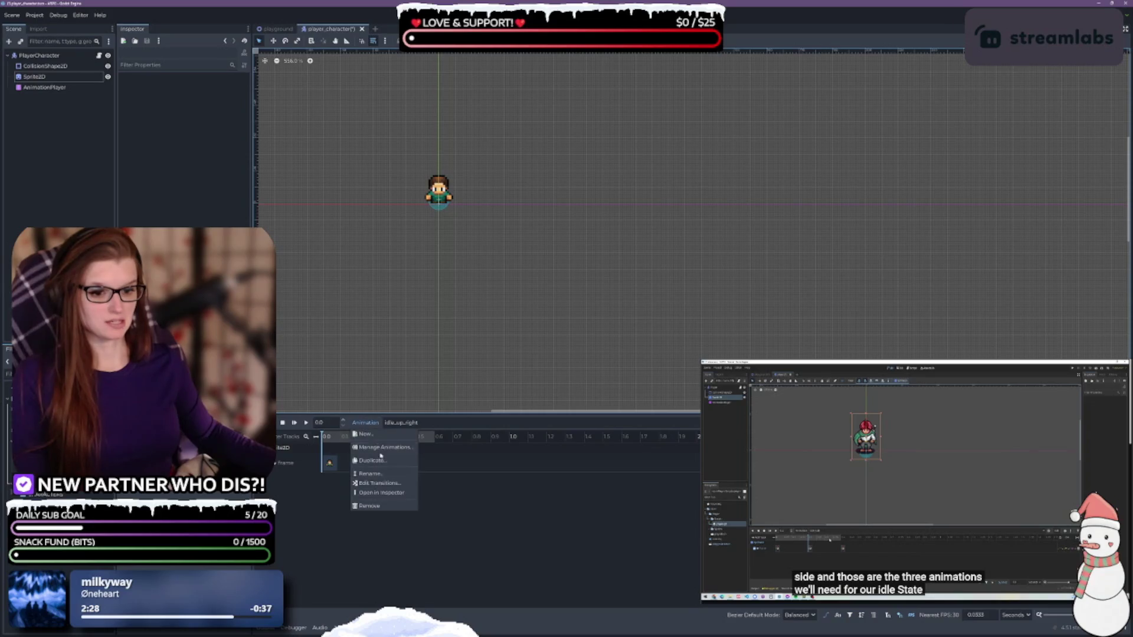
{"action": "left_click", "coordinate": [371, 460]}
{"action": "key", "text": "BackSpace"}
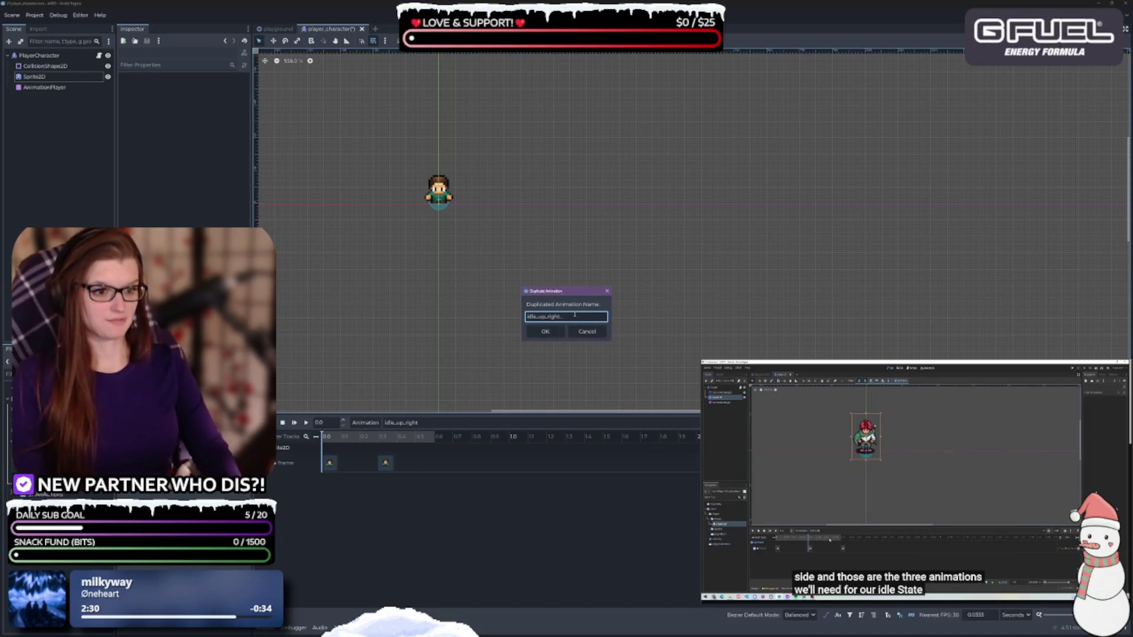
{"action": "key", "text": "BackSpace"}
{"action": "key", "text": "BackSpace"}
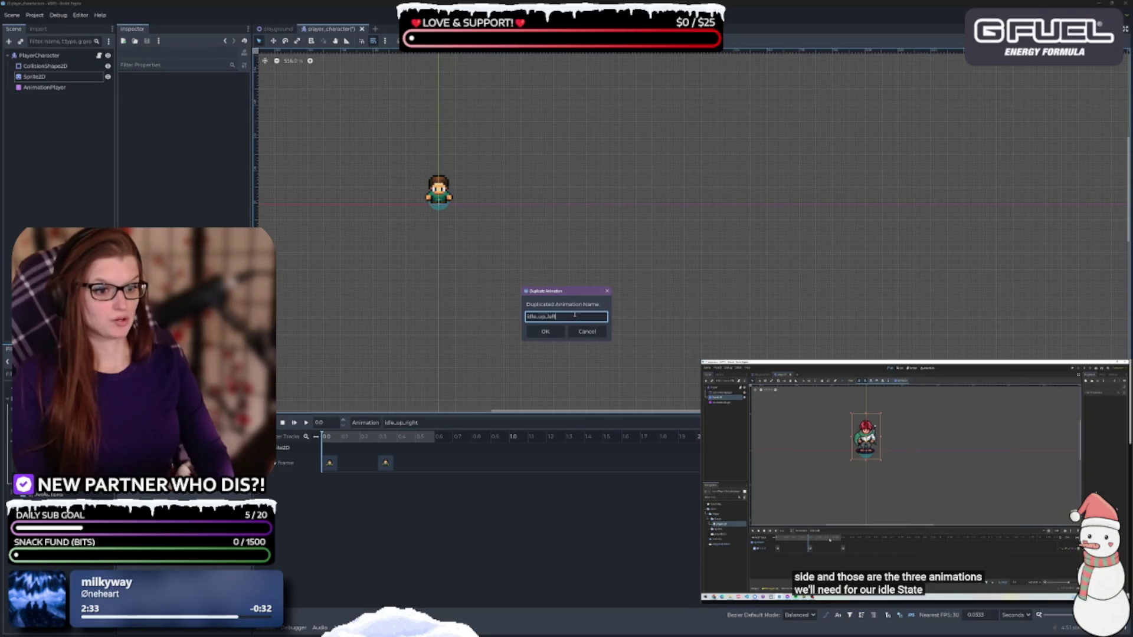
{"action": "key", "text": "Return"}
{"action": "left_click", "coordinate": [466, 423]}
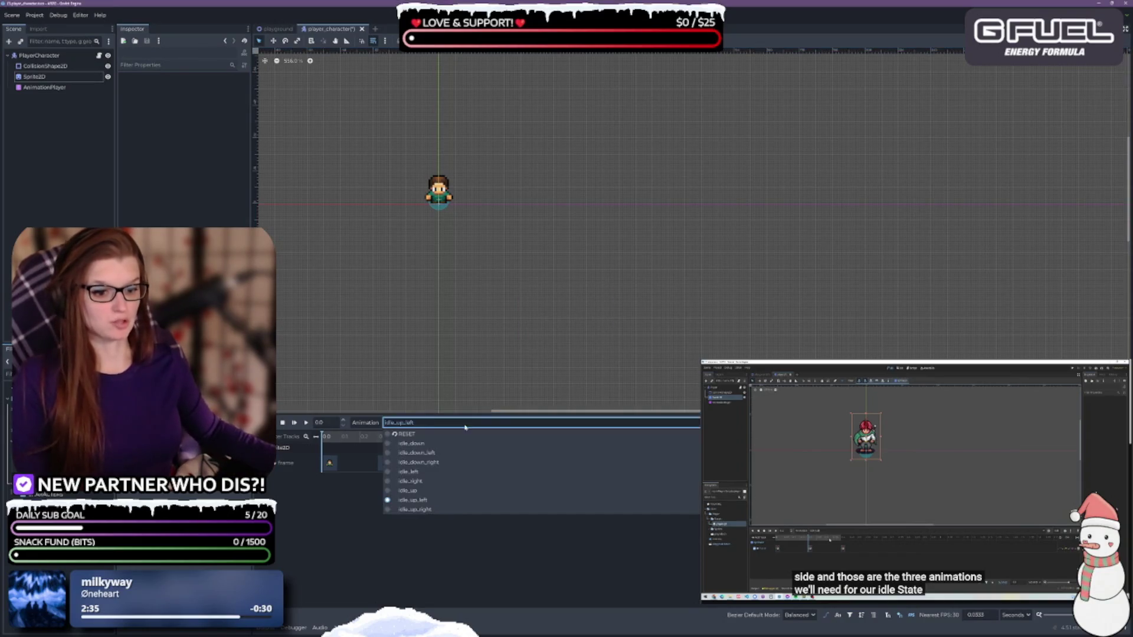
Step: Switch to idle_down_left, select its first Frame key, and save the scene
{"action": "left_click", "coordinate": [412, 443]}
{"action": "left_click", "coordinate": [434, 422]}
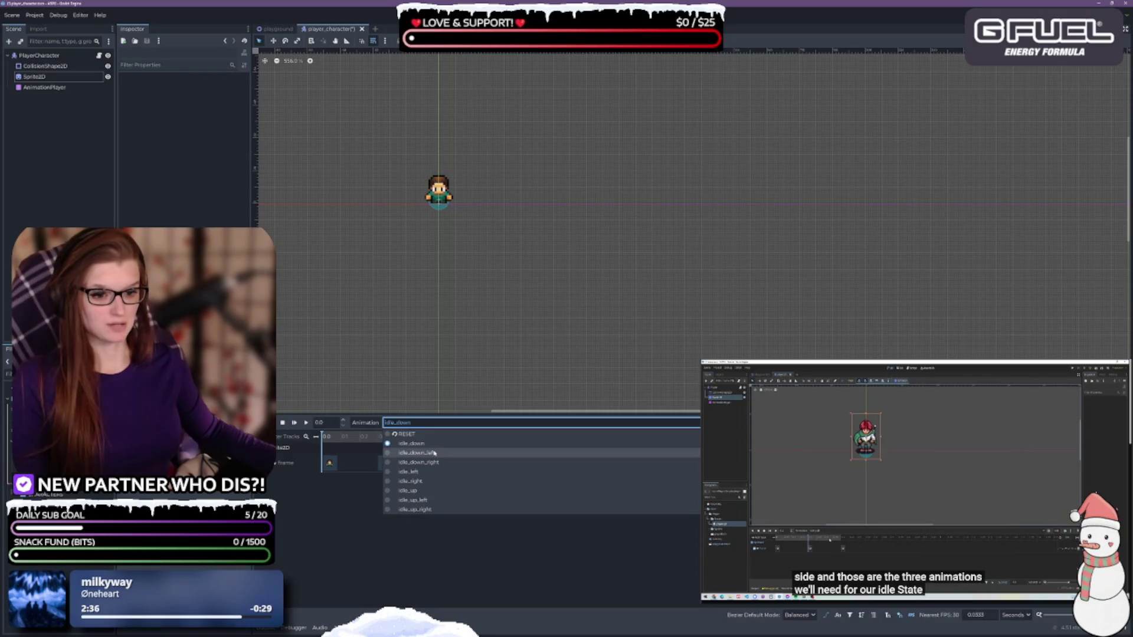
{"action": "left_click", "coordinate": [417, 452]}
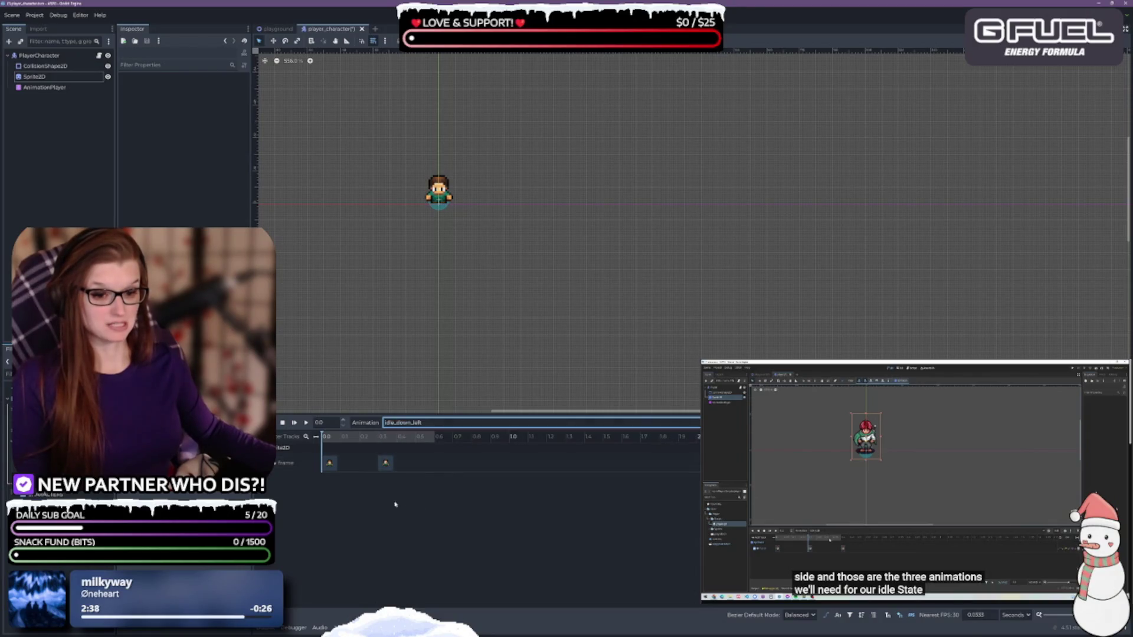
{"action": "left_click", "coordinate": [331, 465]}
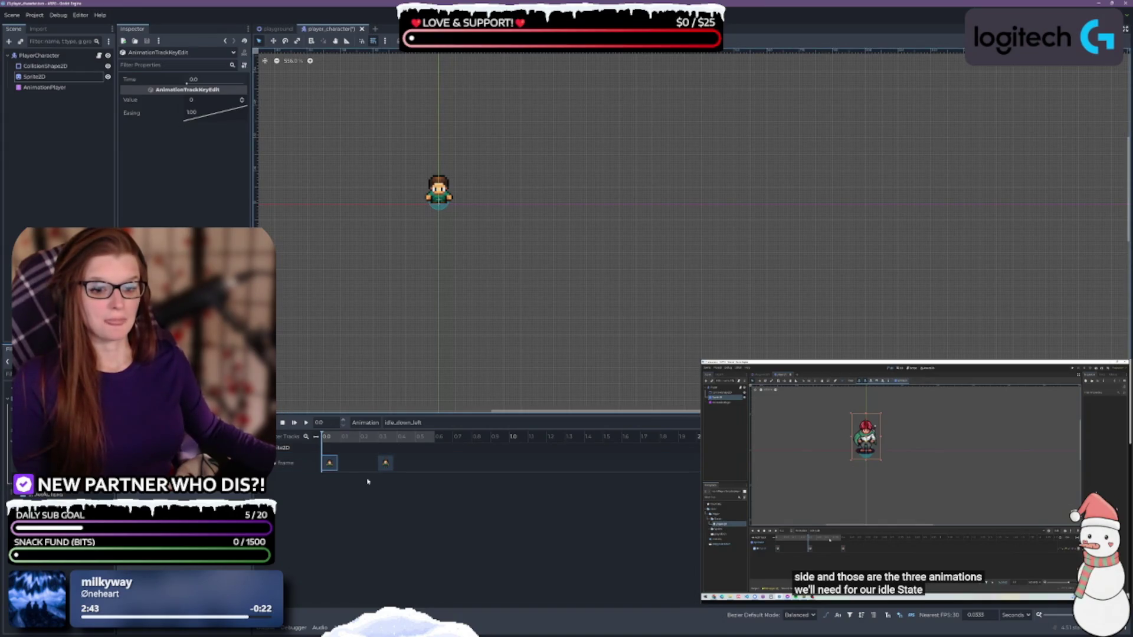
{"action": "key", "text": "ctrl+s"}
Step: Inspect Sprite2D's frame settings and the copied Frame keys at 0 and 0.3 seconds
{"action": "left_click", "coordinate": [896, 441]}
{"action": "left_click", "coordinate": [896, 441]}
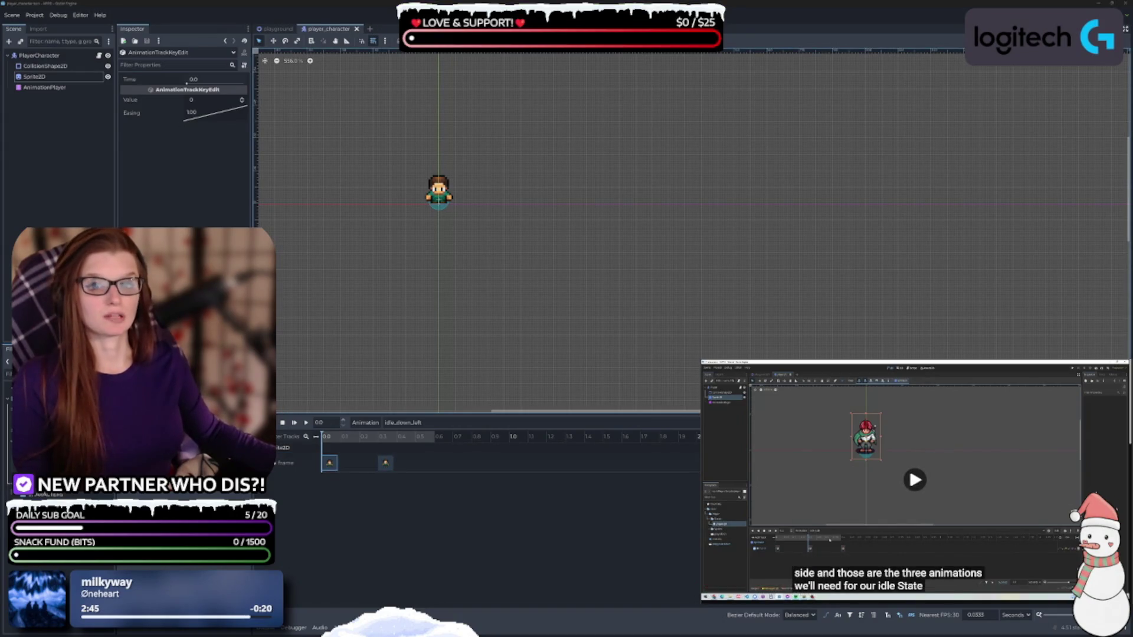
{"action": "left_click", "coordinate": [54, 78]}
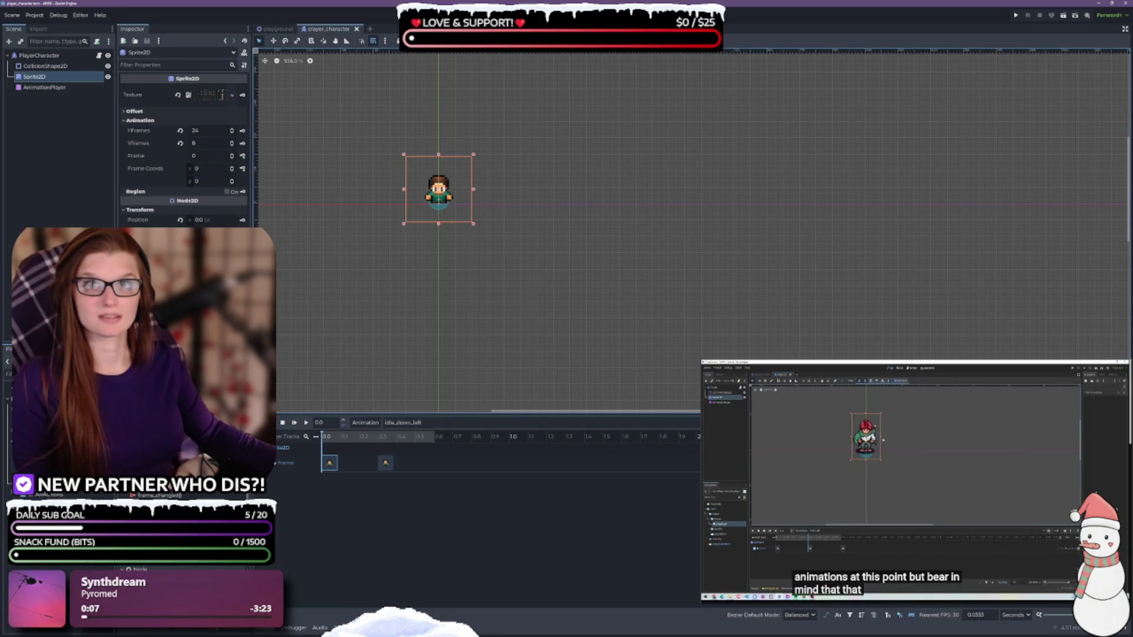
{"action": "mouse_move", "coordinate": [883, 439]}
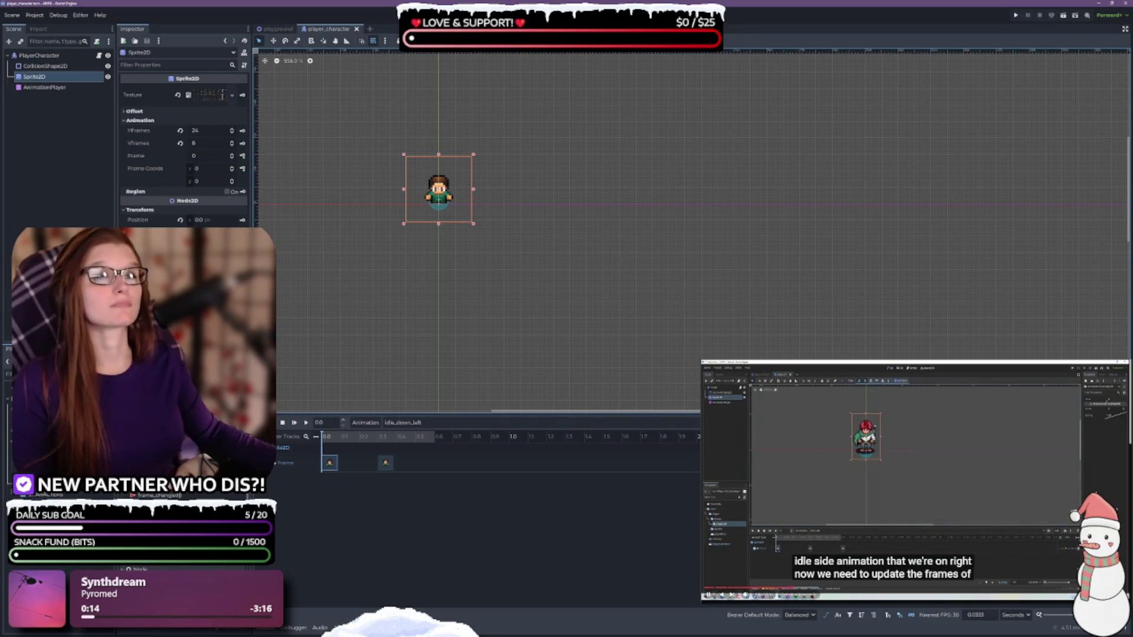
{"action": "key", "text": "space"}
{"action": "left_click", "coordinate": [330, 463]}
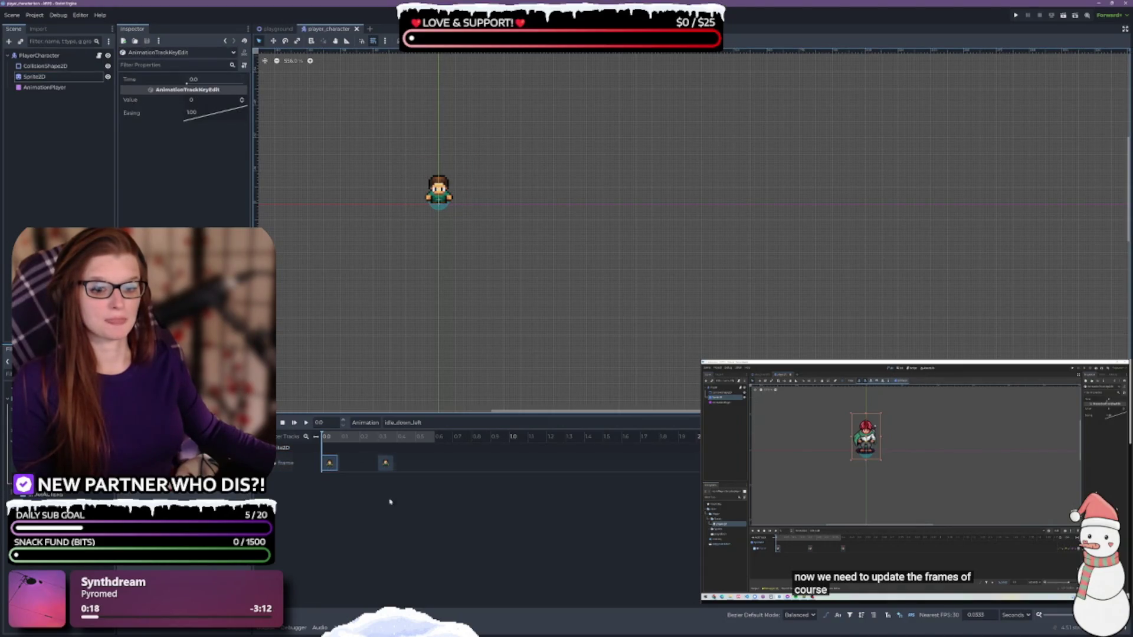
{"action": "left_click", "coordinate": [385, 464]}
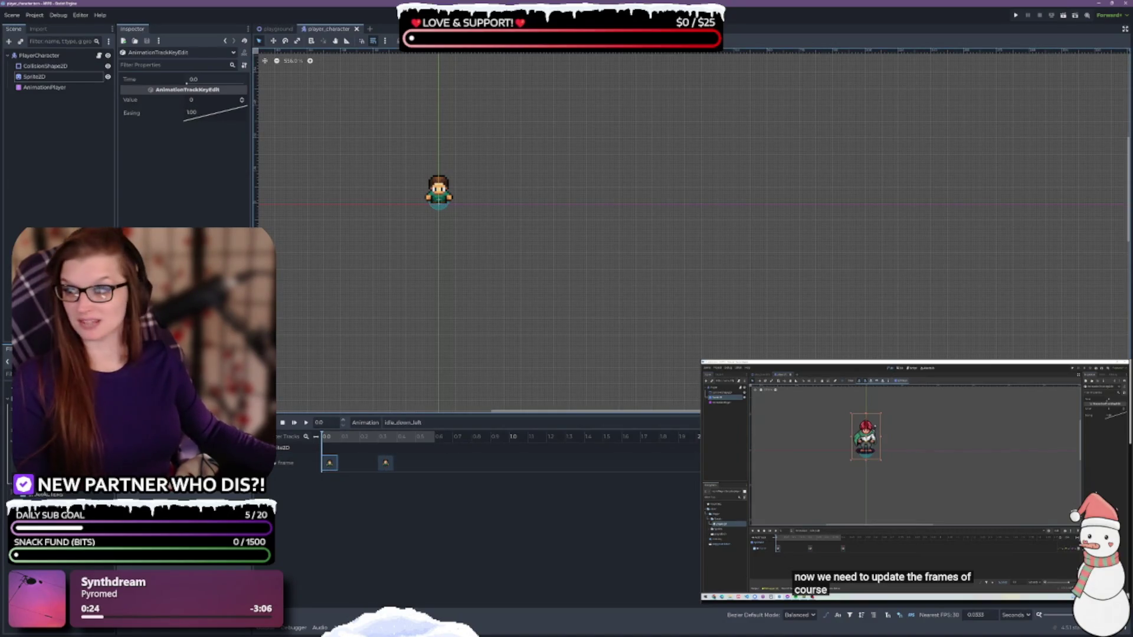
{"action": "left_click", "coordinate": [477, 425]}
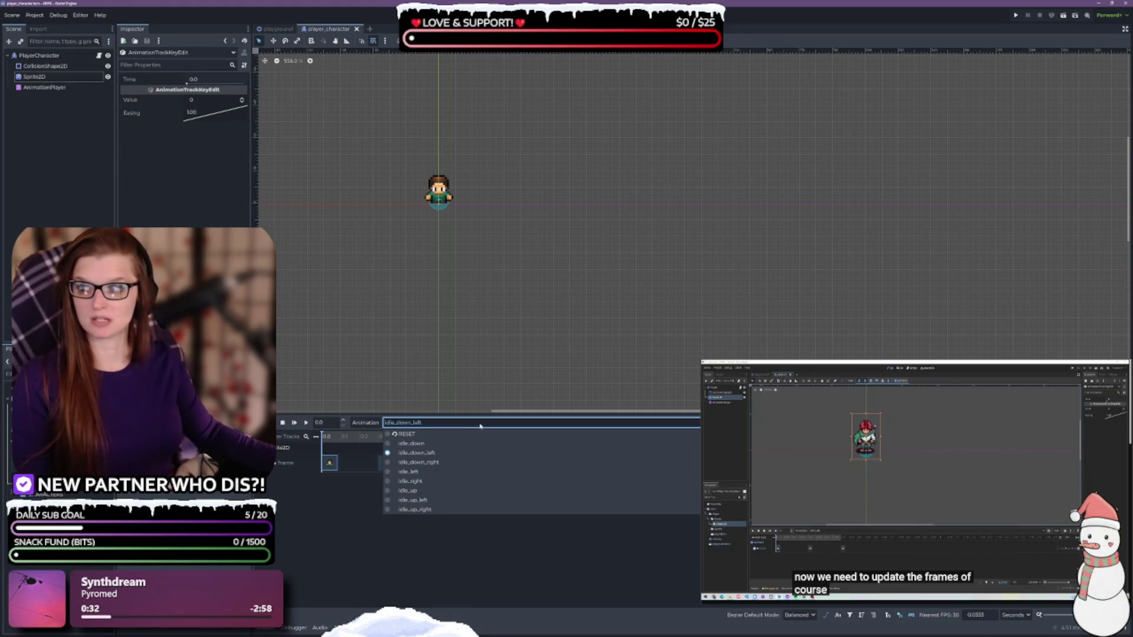
Step: Key idle_down_right's two Frame keys to sprite frames 24 and 25, preview it, and save
{"action": "left_click", "coordinate": [419, 462]}
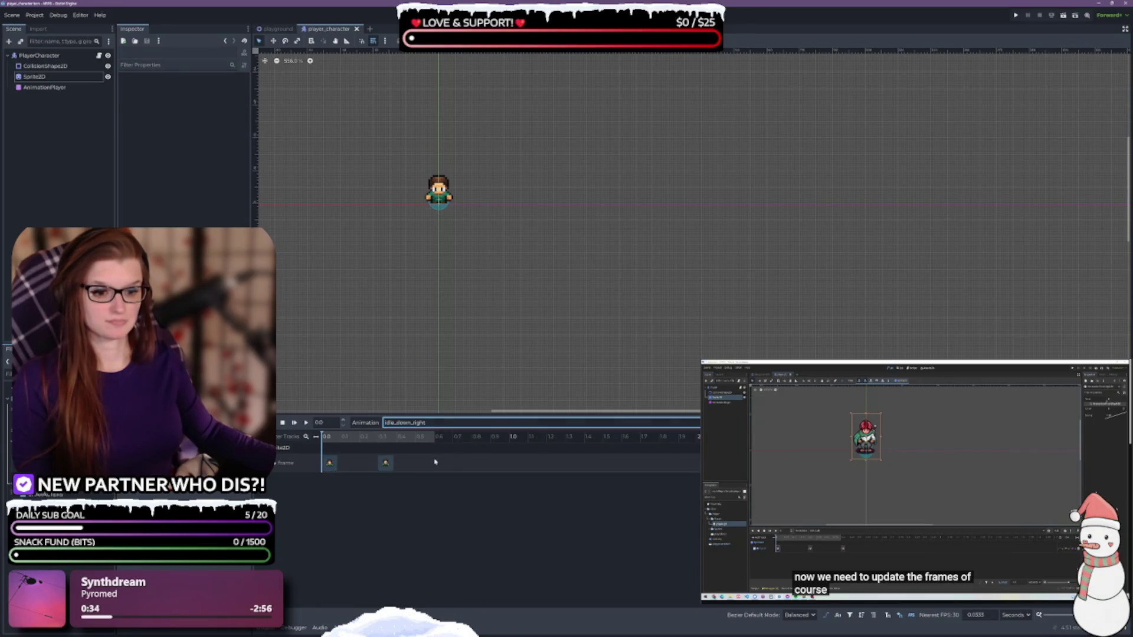
{"action": "left_click", "coordinate": [331, 464]}
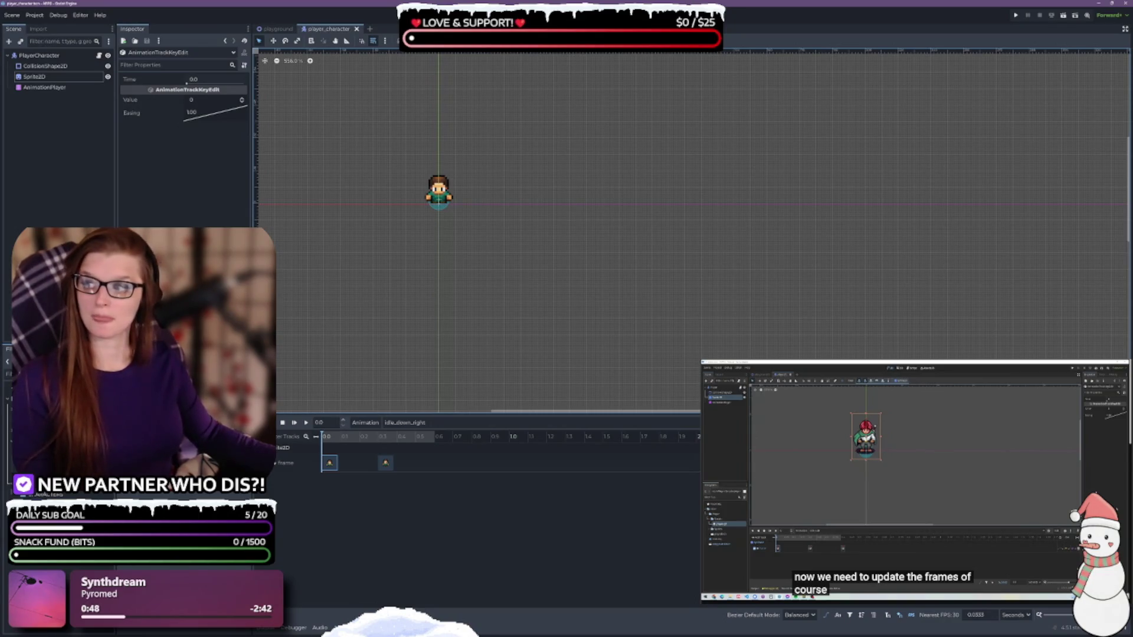
{"action": "left_click", "coordinate": [200, 100]}
{"action": "type", "text": "24"}
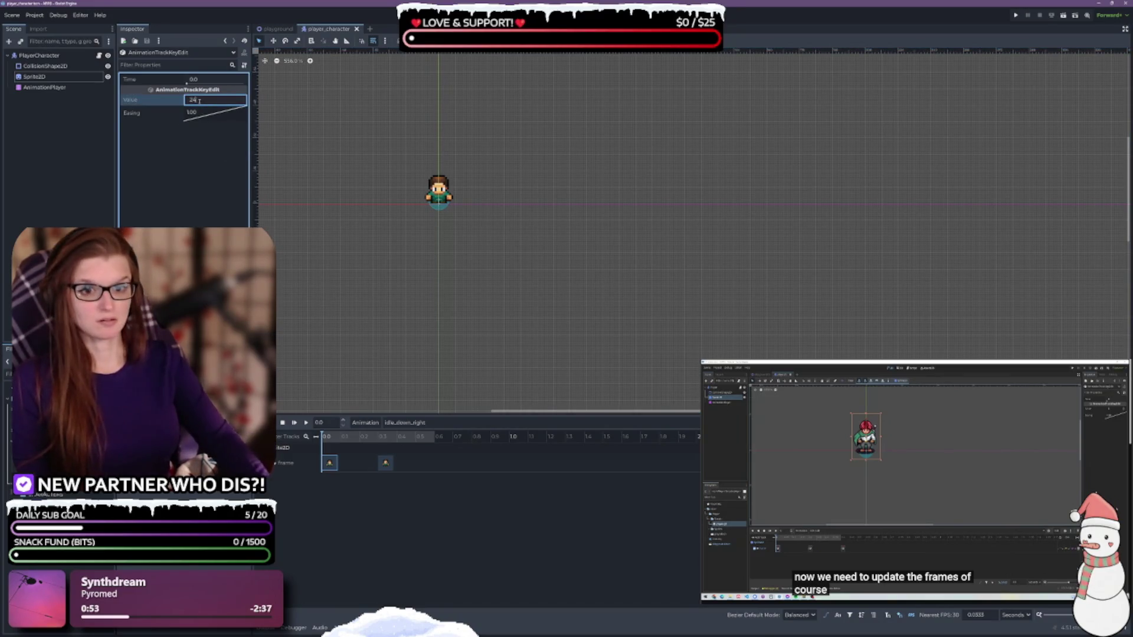
{"action": "left_click", "coordinate": [387, 464]}
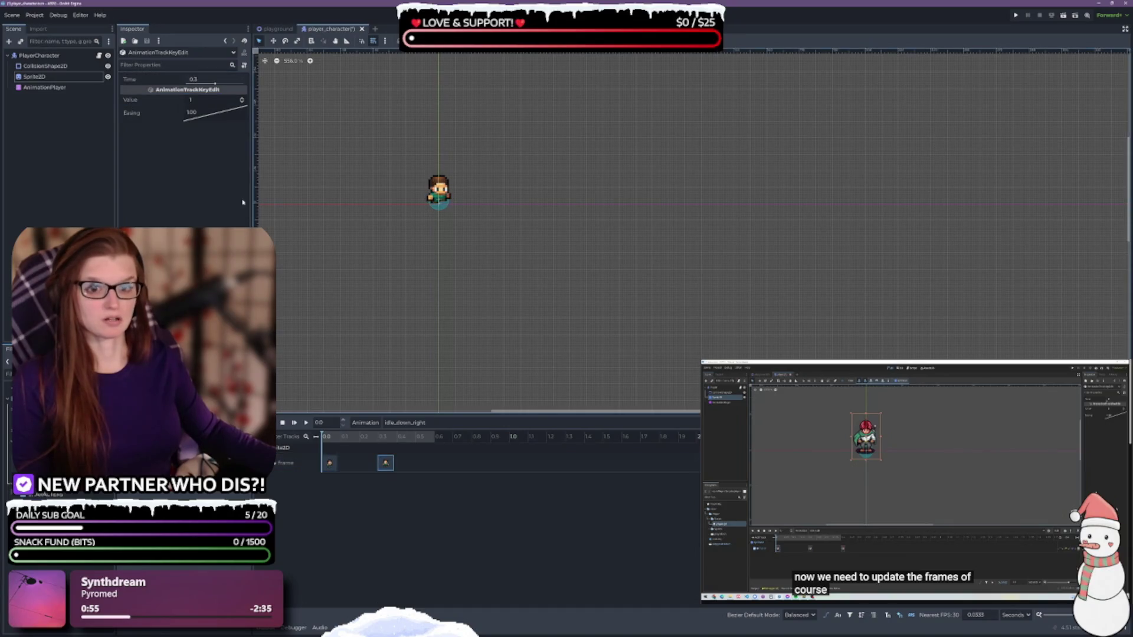
{"action": "left_click", "coordinate": [202, 99]}
{"action": "type", "text": "25"}
{"action": "key", "text": "Return"}
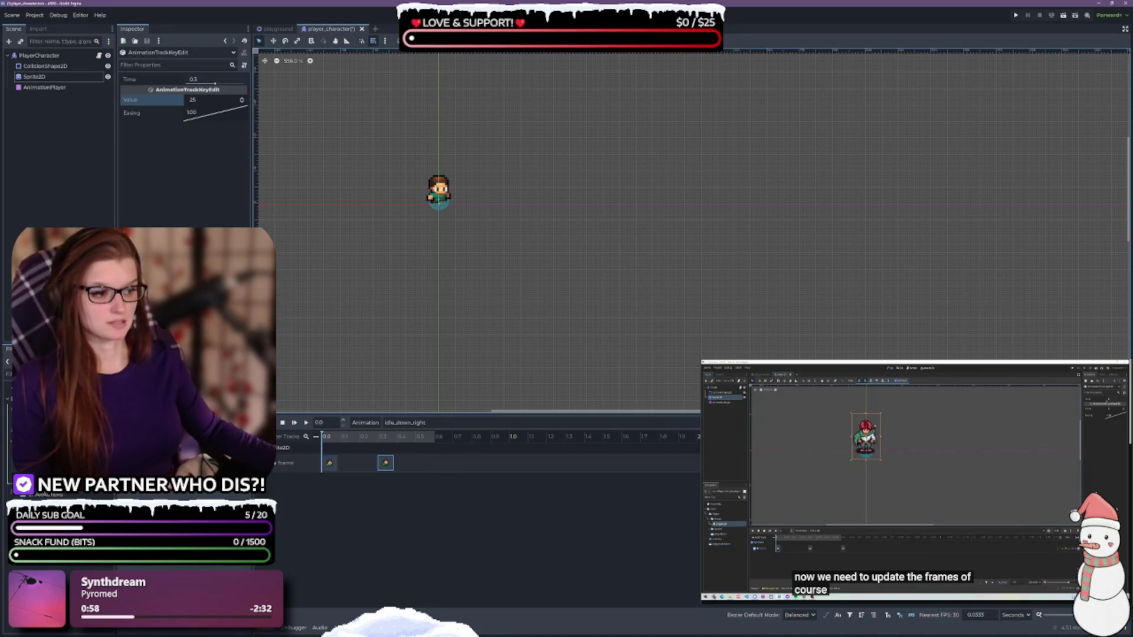
{"action": "left_click", "coordinate": [306, 422]}
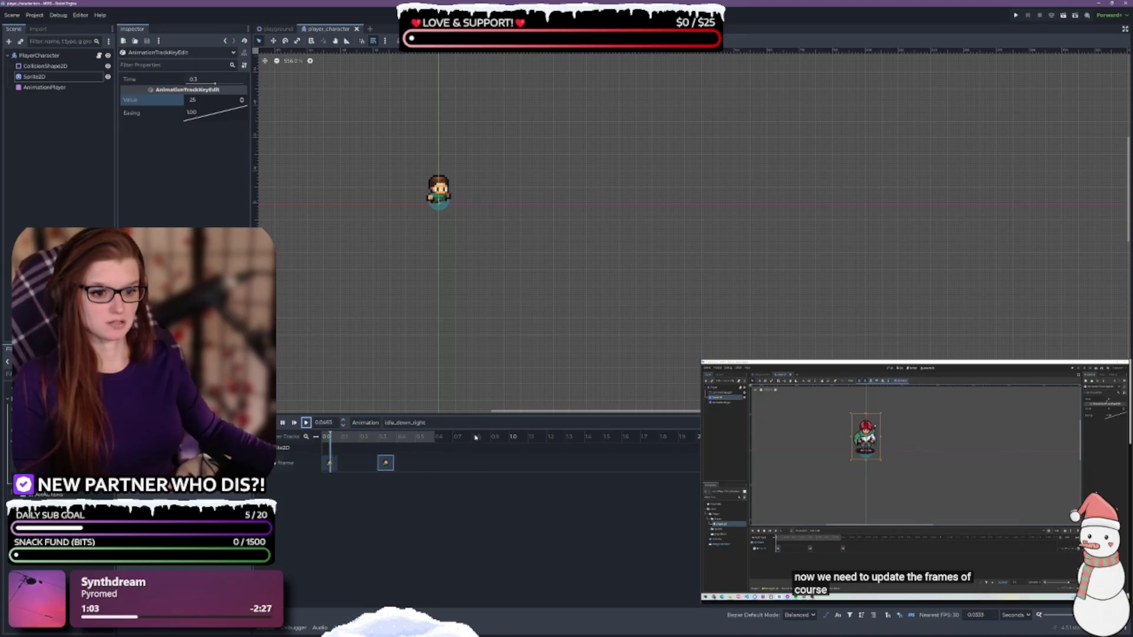
{"action": "key", "text": "ctrl+s"}
{"action": "left_click", "coordinate": [419, 423]}
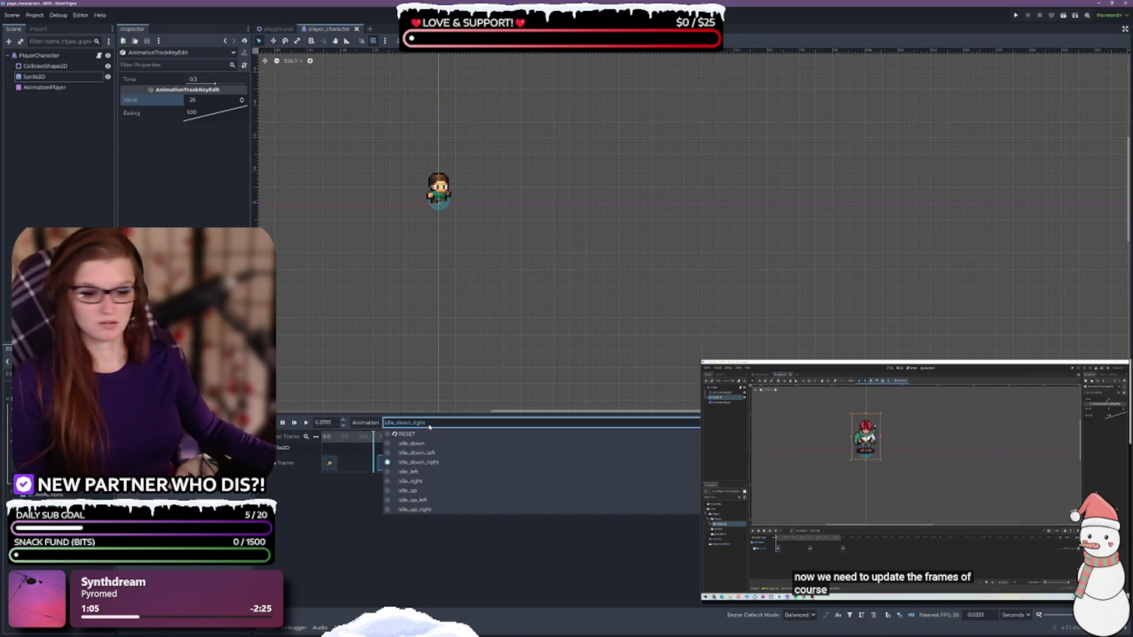
Step: Set idle_right's Frame keys at 0 and 0.3 s to sprite frames 48 and 49, then play it
{"action": "left_click", "coordinate": [443, 482]}
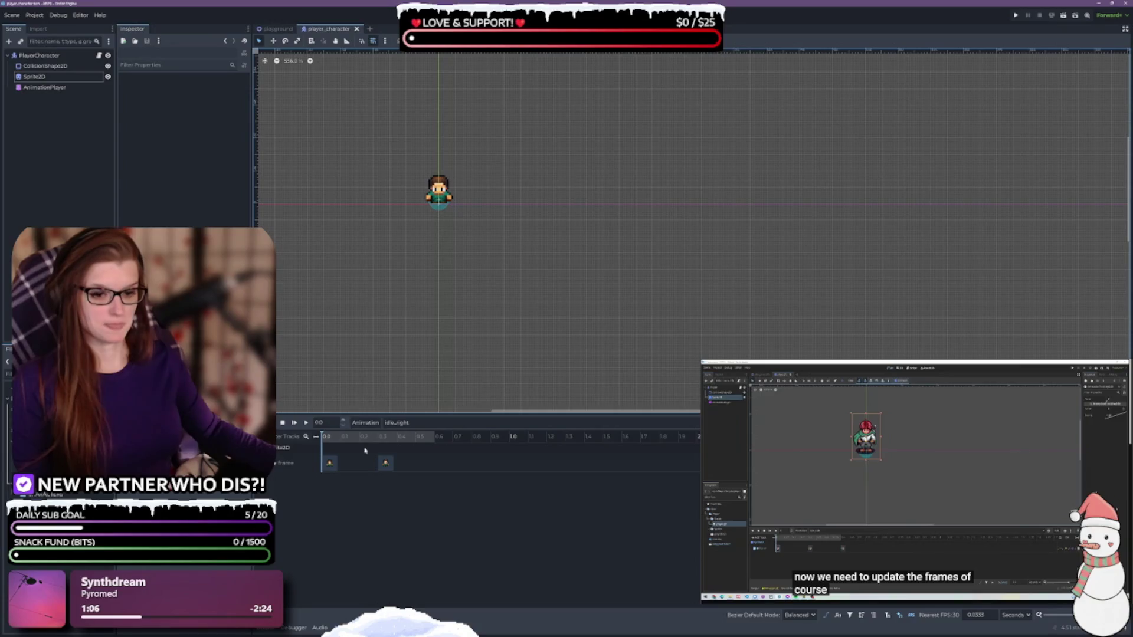
{"action": "left_click", "coordinate": [329, 463]}
{"action": "left_click", "coordinate": [206, 101]}
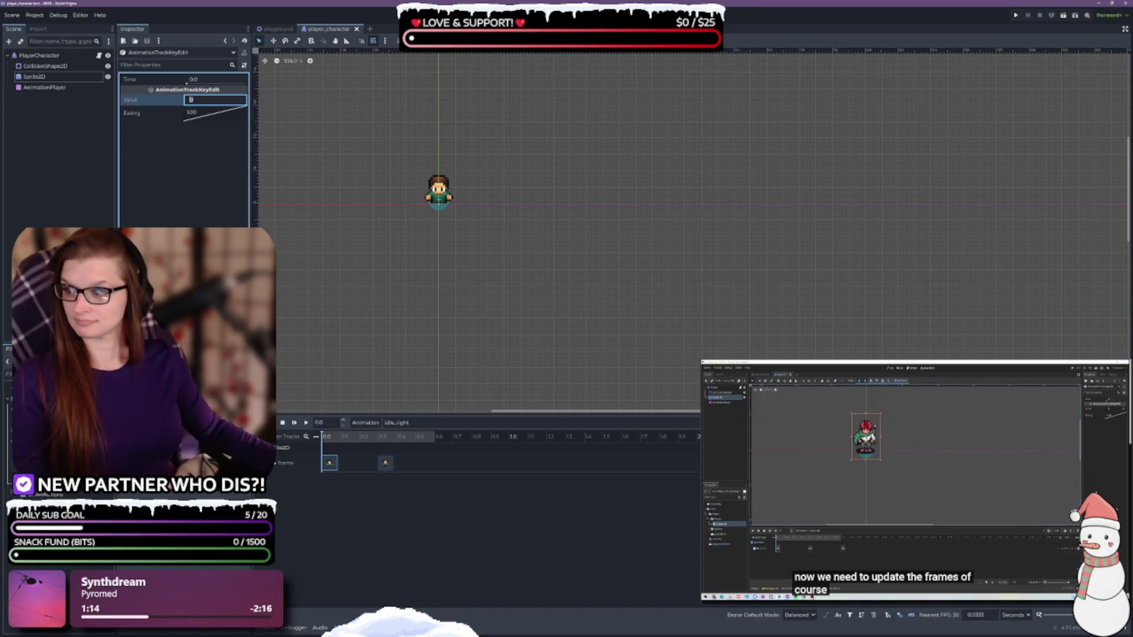
{"action": "type", "text": "48"}
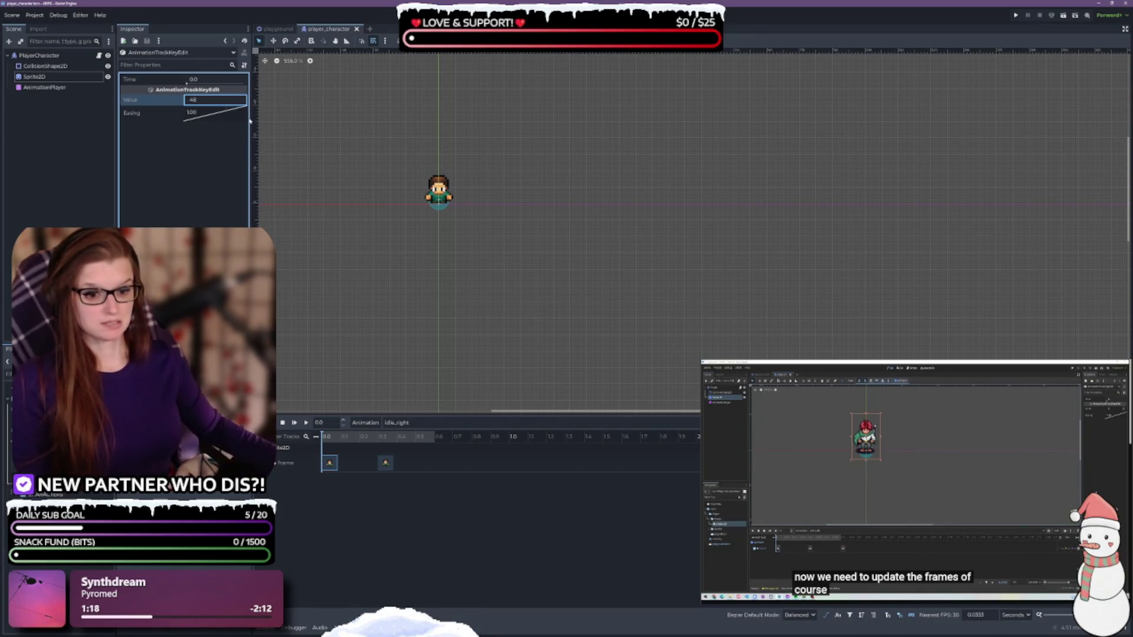
{"action": "left_click", "coordinate": [385, 462]}
{"action": "left_click", "coordinate": [199, 99]}
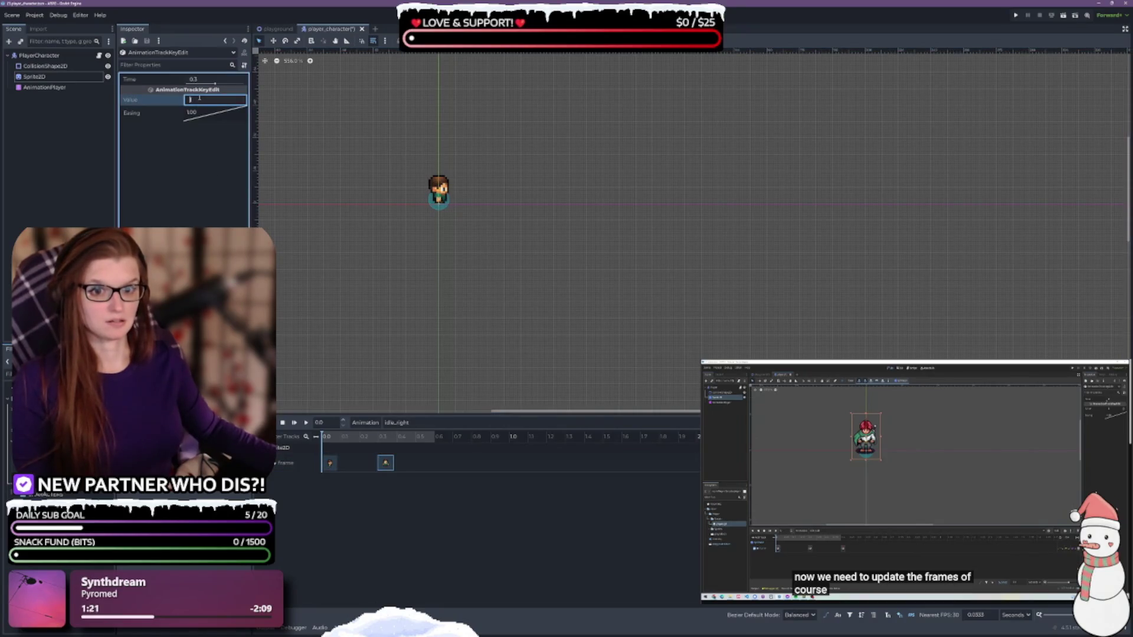
{"action": "type", "text": "49"}
{"action": "key", "text": "Return"}
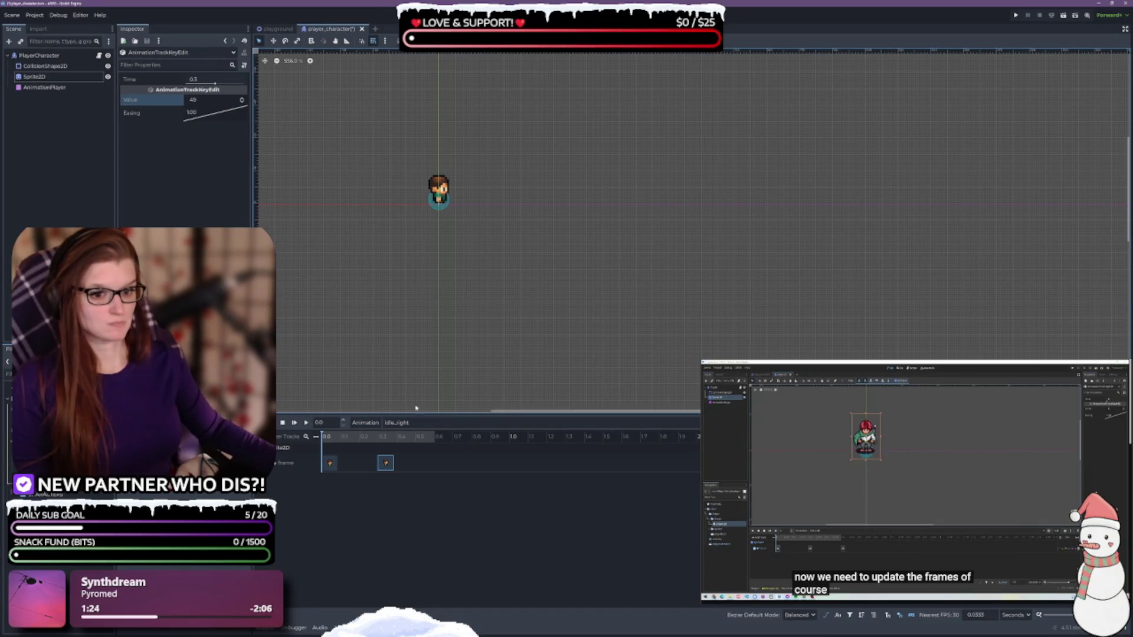
{"action": "left_click", "coordinate": [307, 423]}
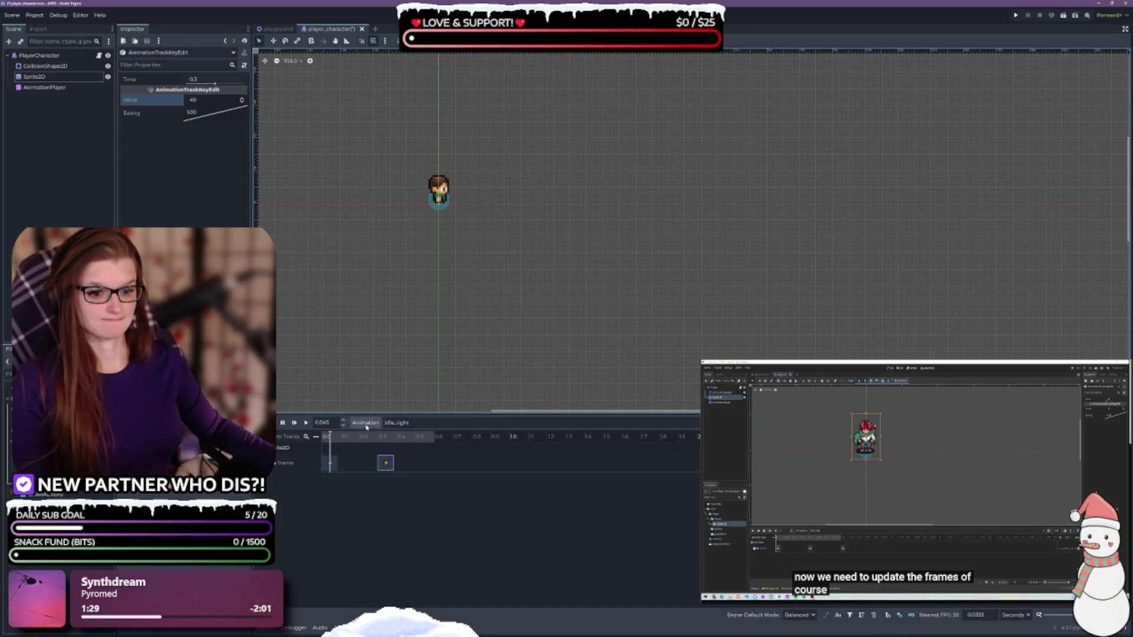
{"action": "left_click", "coordinate": [402, 423]}
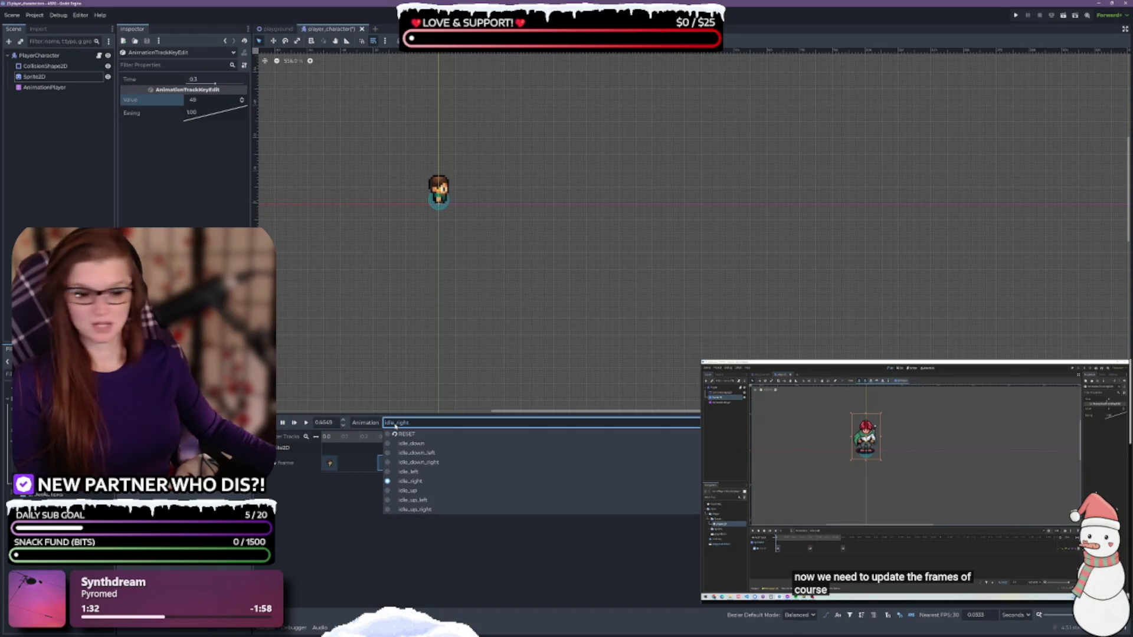
Step: Save, then set idle_up_right's Frame keys to sprite frames 72 and 73 and play it
{"action": "left_click", "coordinate": [421, 511]}
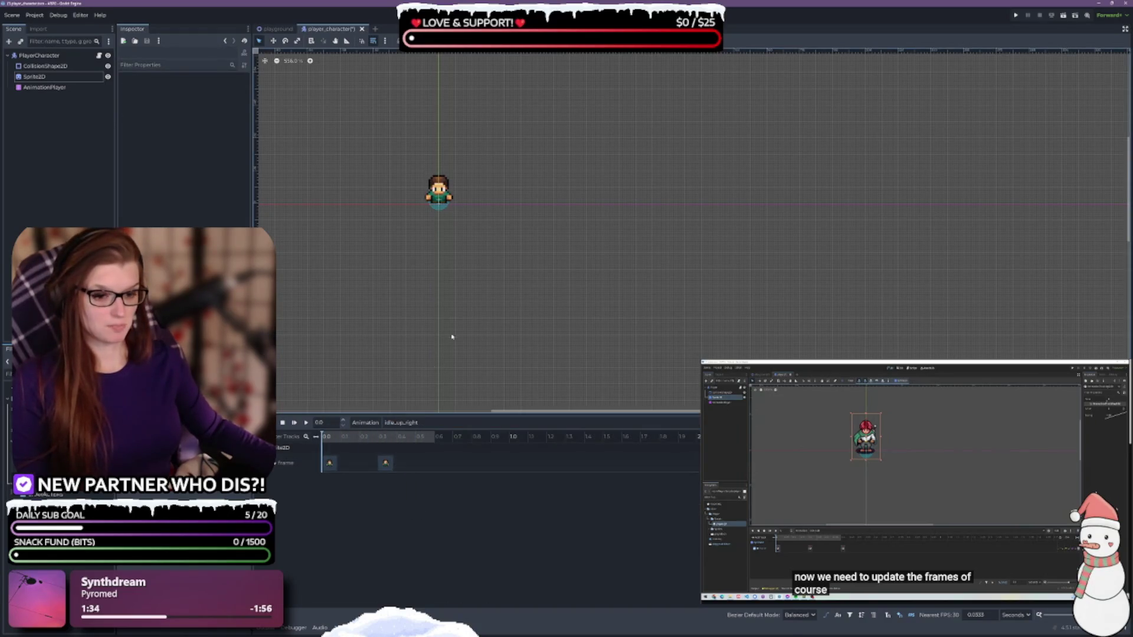
{"action": "left_click", "coordinate": [330, 463]}
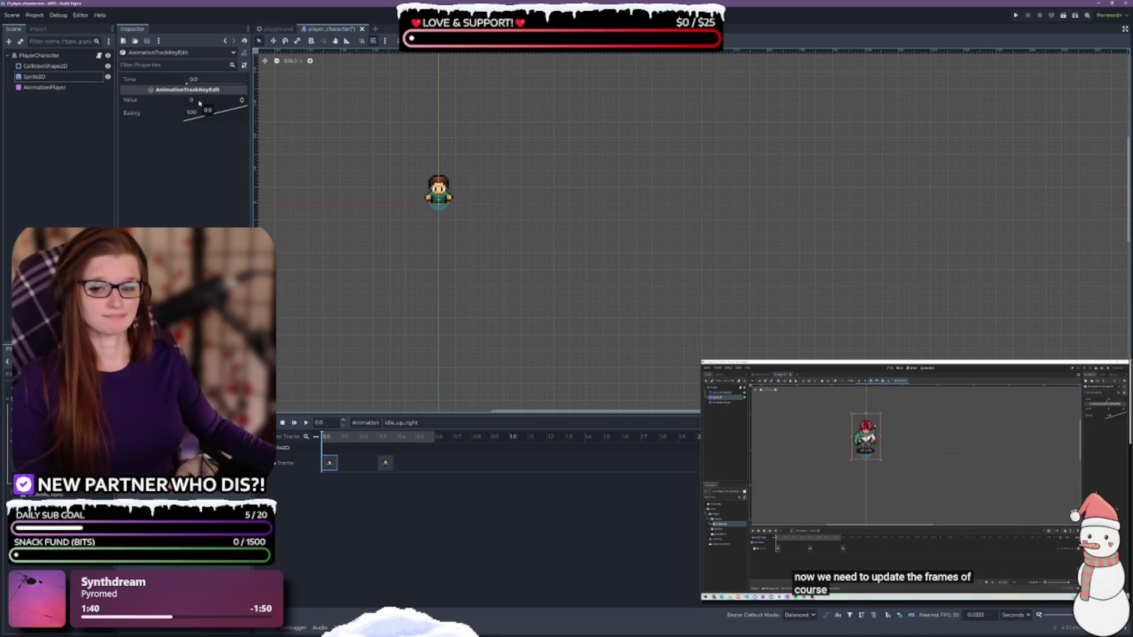
{"action": "left_click", "coordinate": [199, 100]}
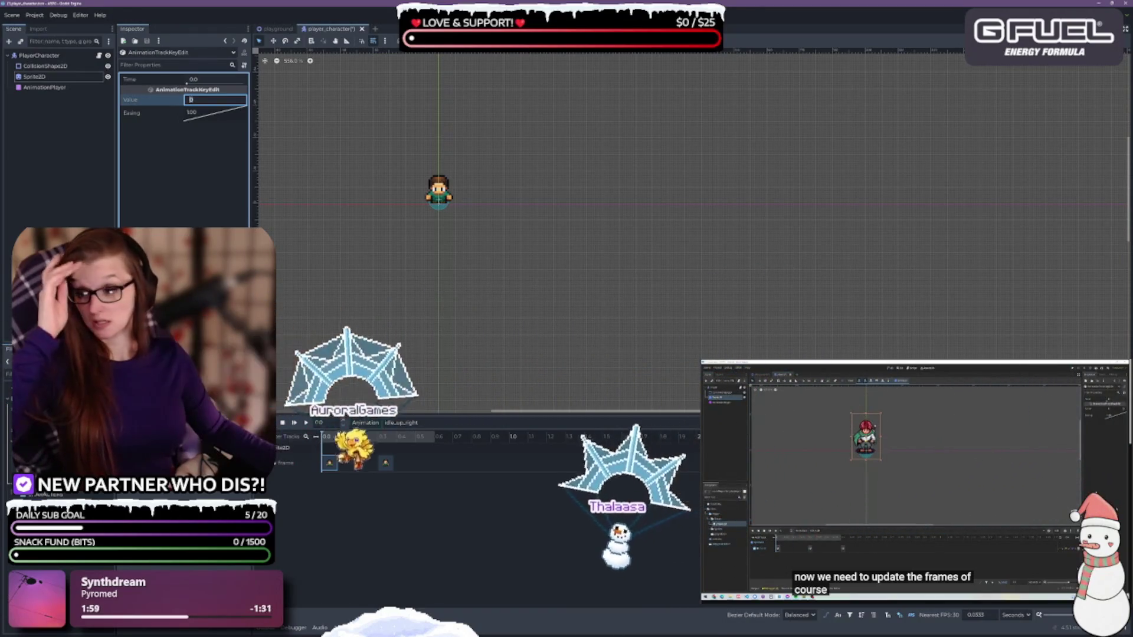
{"action": "key", "text": "ctrl+s"}
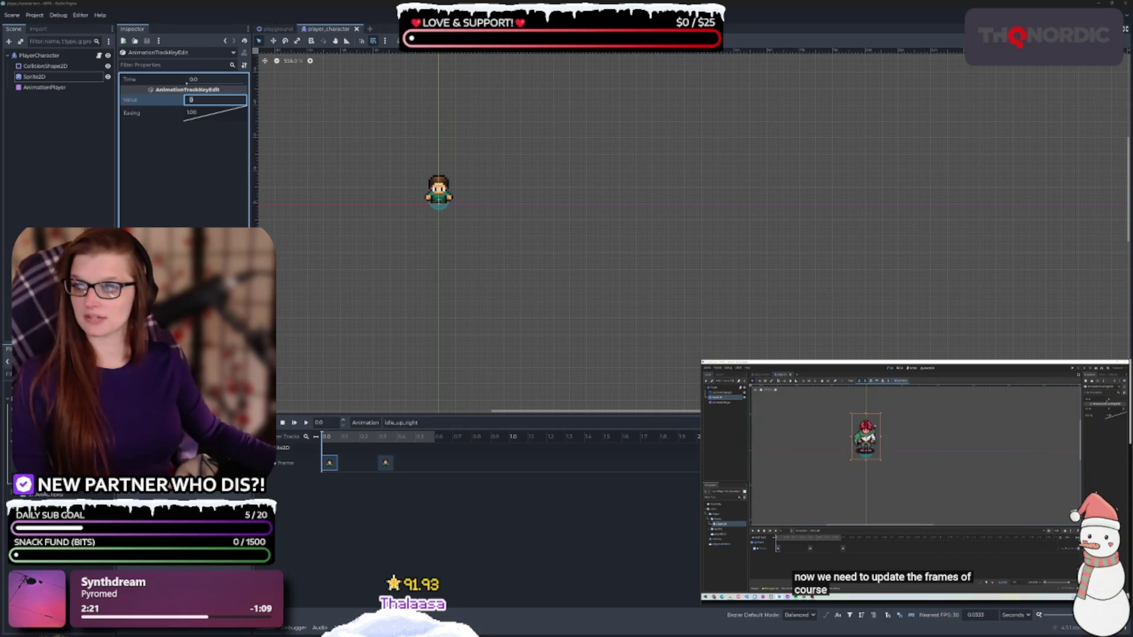
{"action": "left_click", "coordinate": [199, 101]}
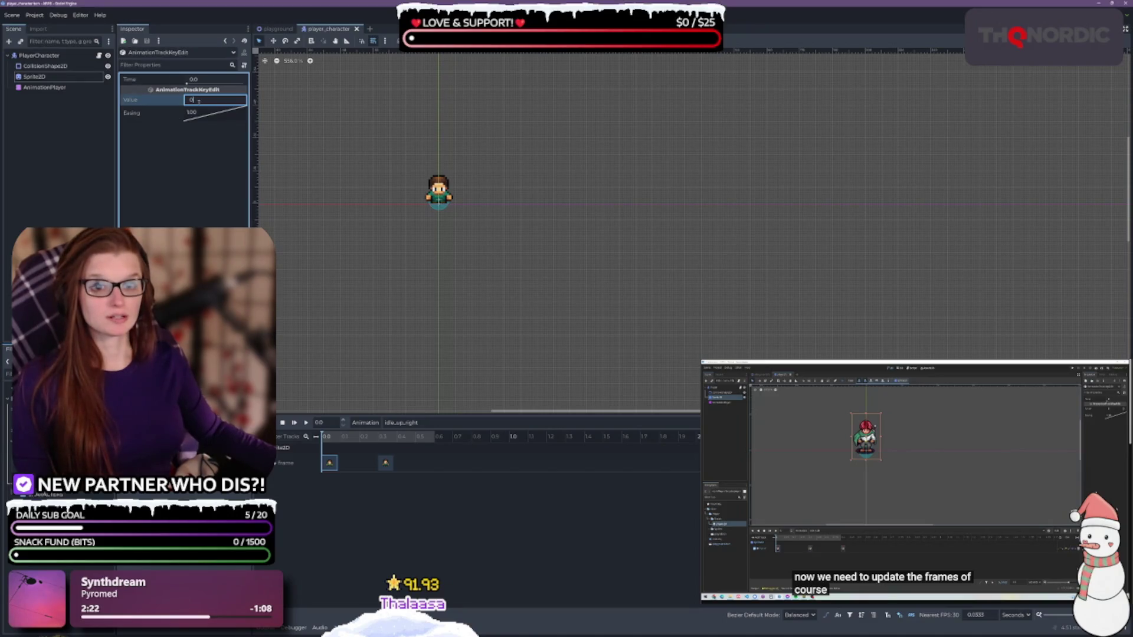
{"action": "type", "text": "72"}
{"action": "key", "text": "Return"}
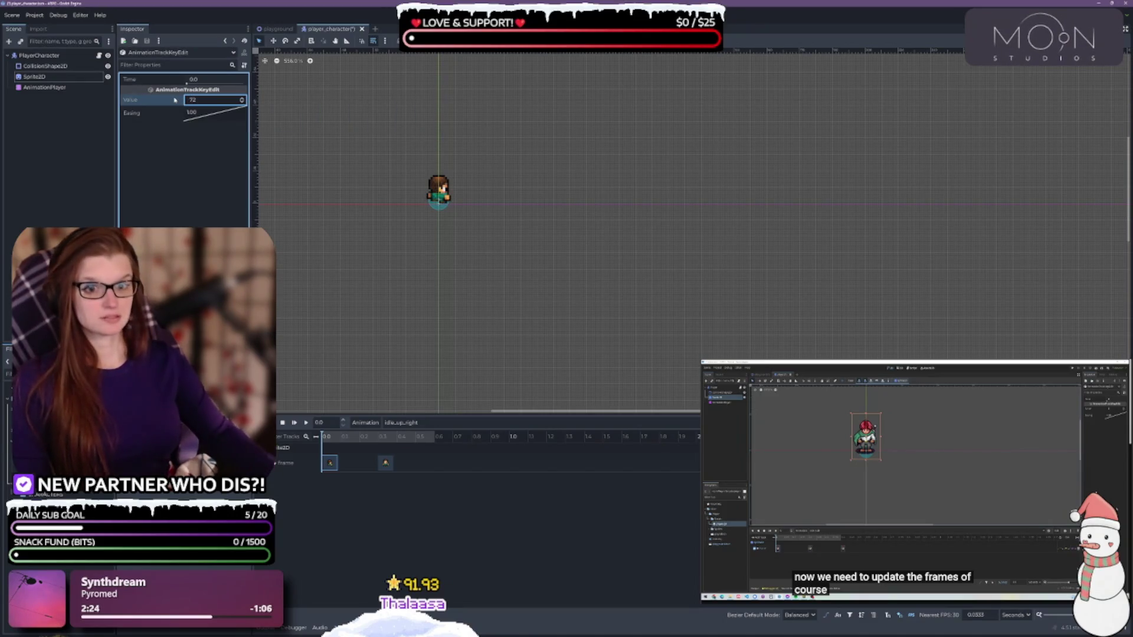
{"action": "left_click", "coordinate": [386, 462]}
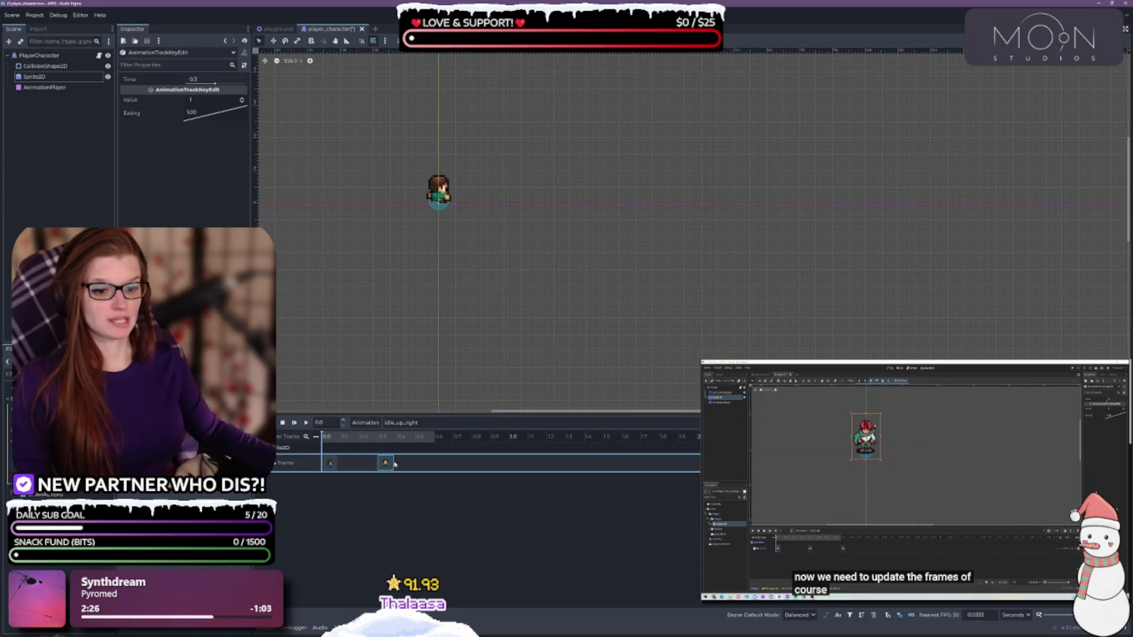
{"action": "left_click", "coordinate": [211, 102]}
{"action": "type", "text": "73"}
{"action": "key", "text": "Return"}
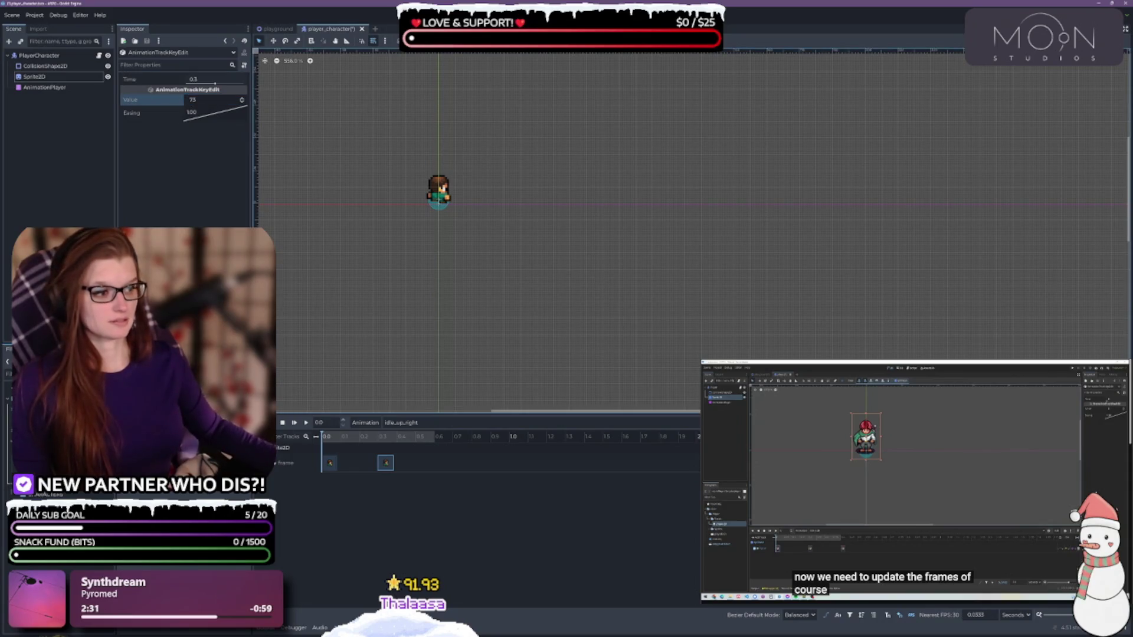
{"action": "left_click", "coordinate": [306, 423]}
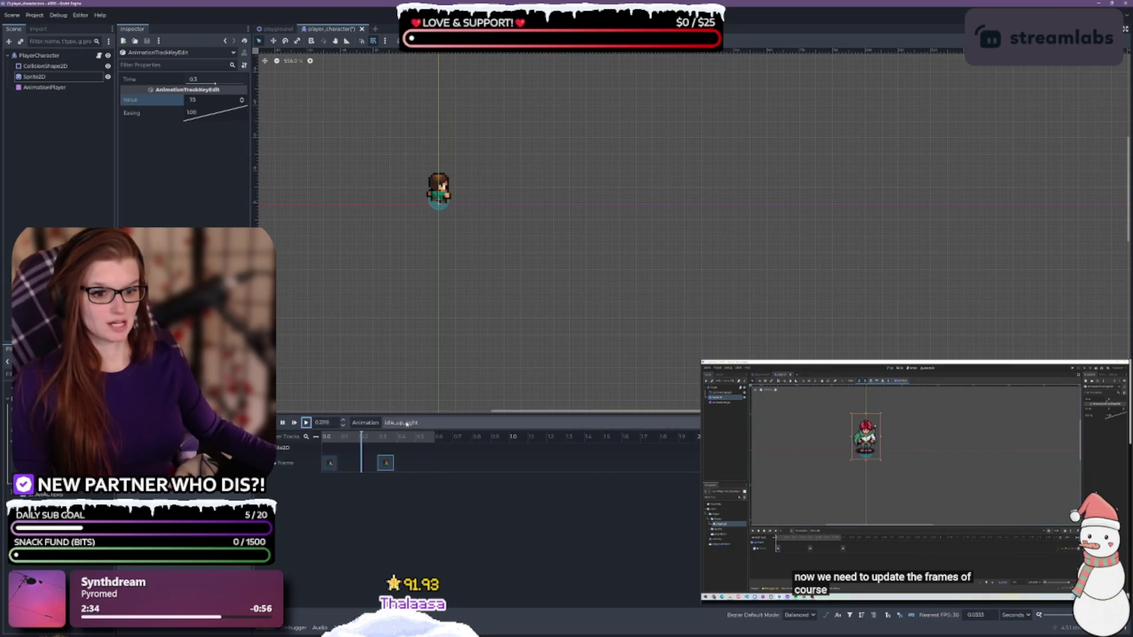
{"action": "left_click", "coordinate": [421, 423]}
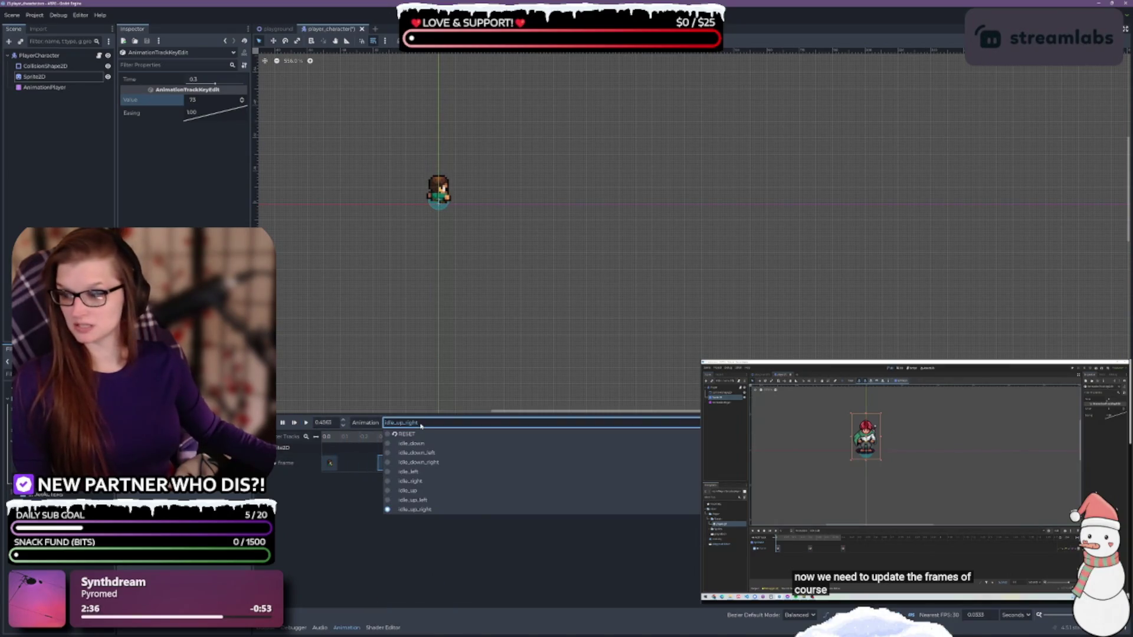
Step: Set idle_up's Frame keys at 0 and 0.3 s to sprite frames 96 and 97, then play it
{"action": "left_click", "coordinate": [420, 492]}
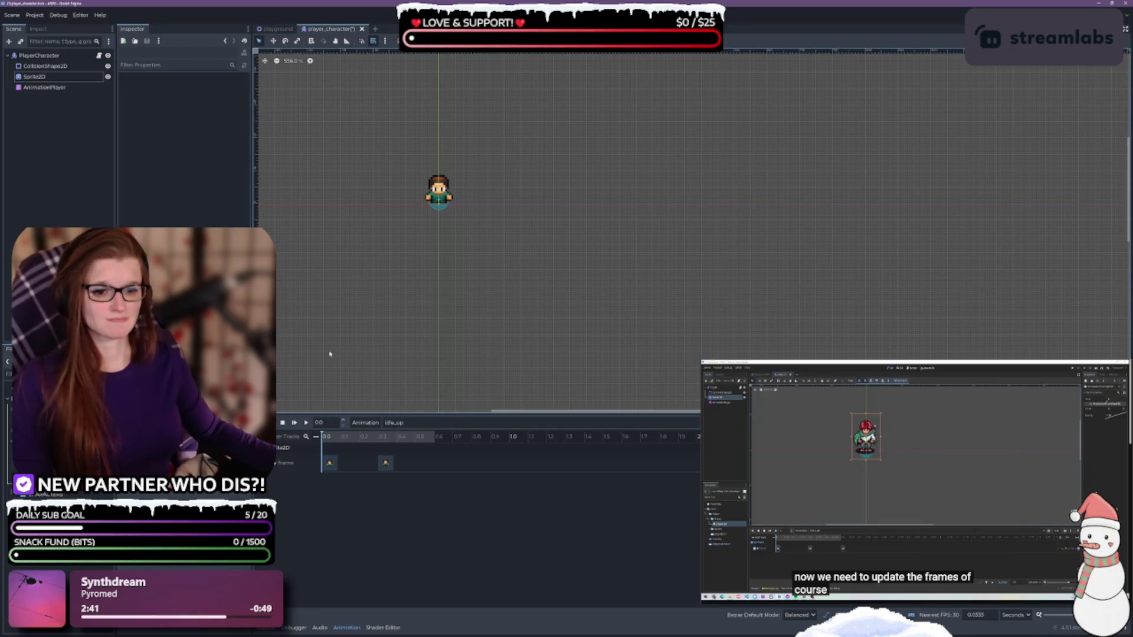
{"action": "left_click", "coordinate": [329, 462]}
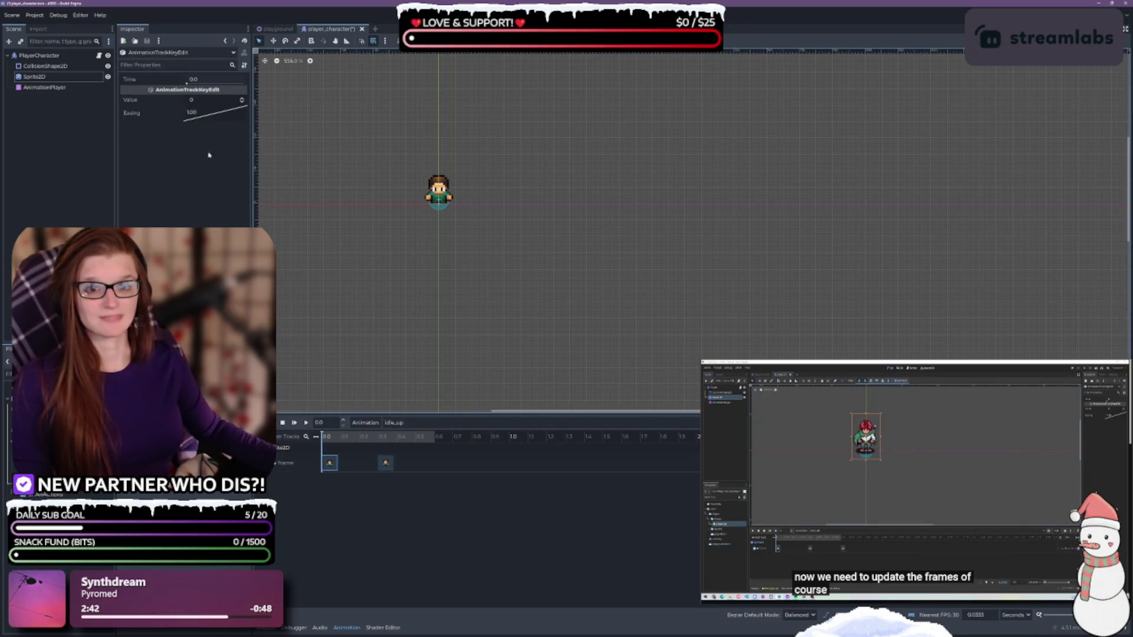
{"action": "left_click", "coordinate": [200, 100]}
{"action": "type", "text": "96"}
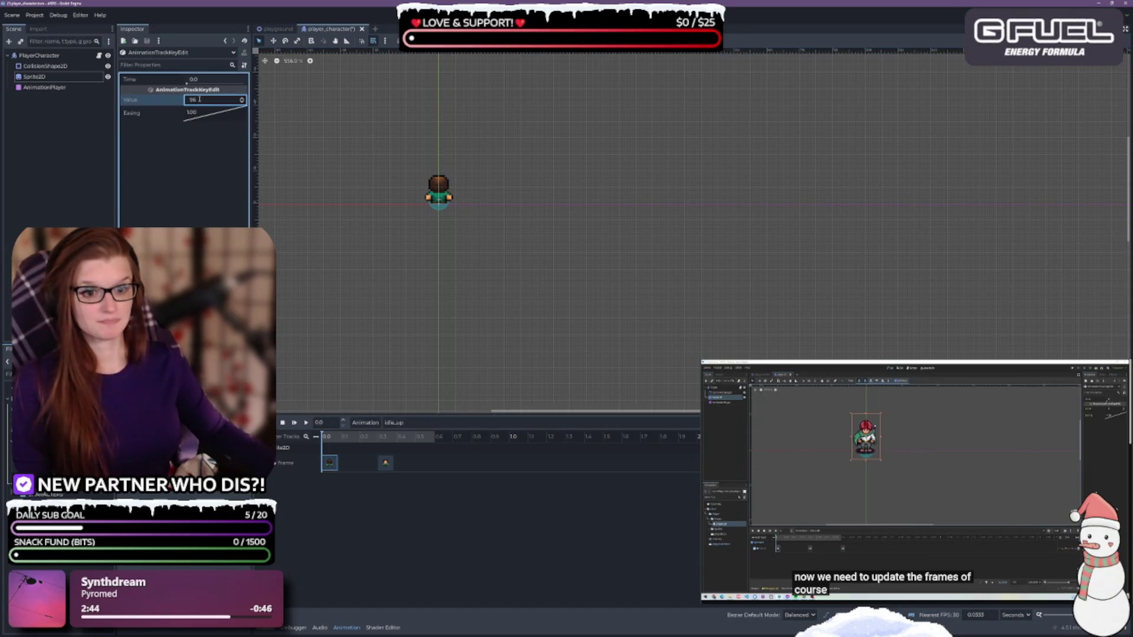
{"action": "left_click", "coordinate": [385, 463]}
{"action": "left_click", "coordinate": [205, 100]}
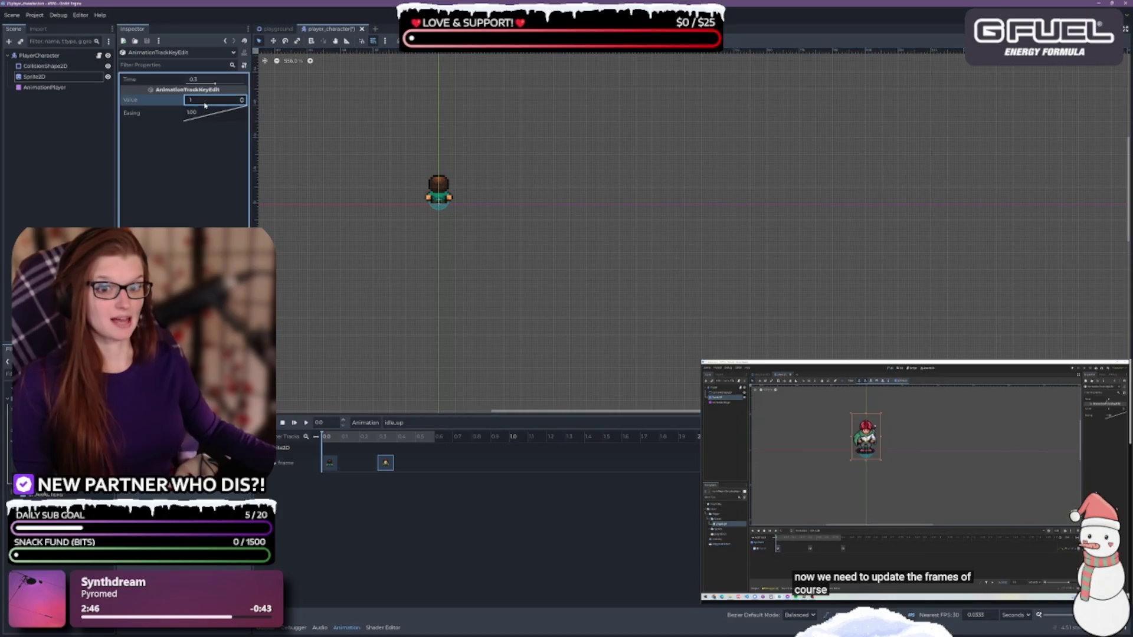
{"action": "type", "text": "97"}
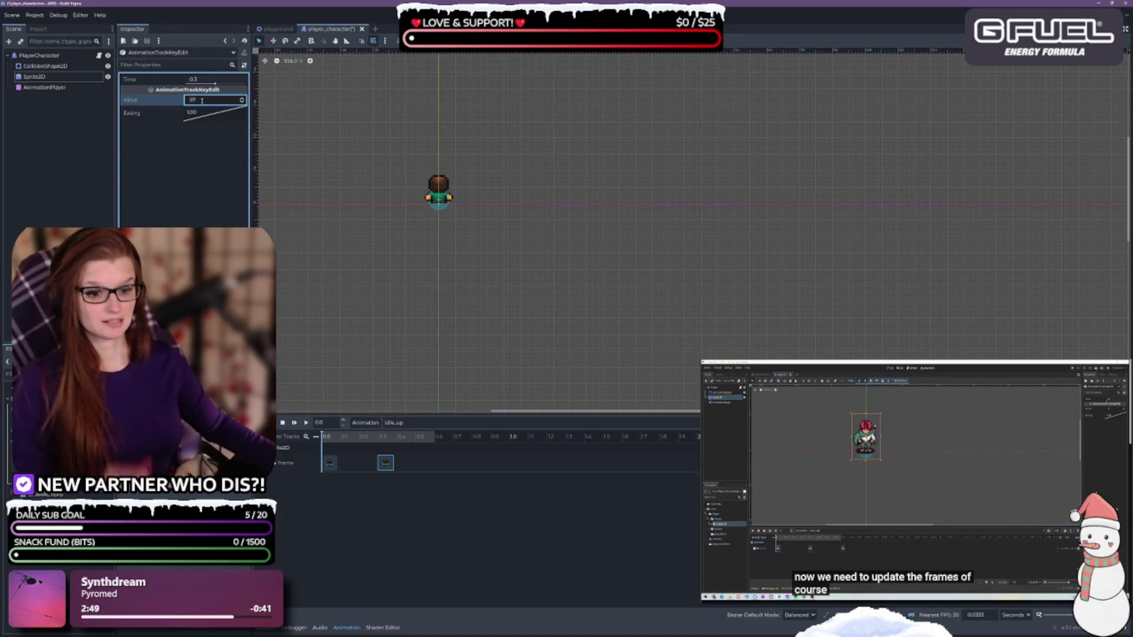
{"action": "key", "text": "Return"}
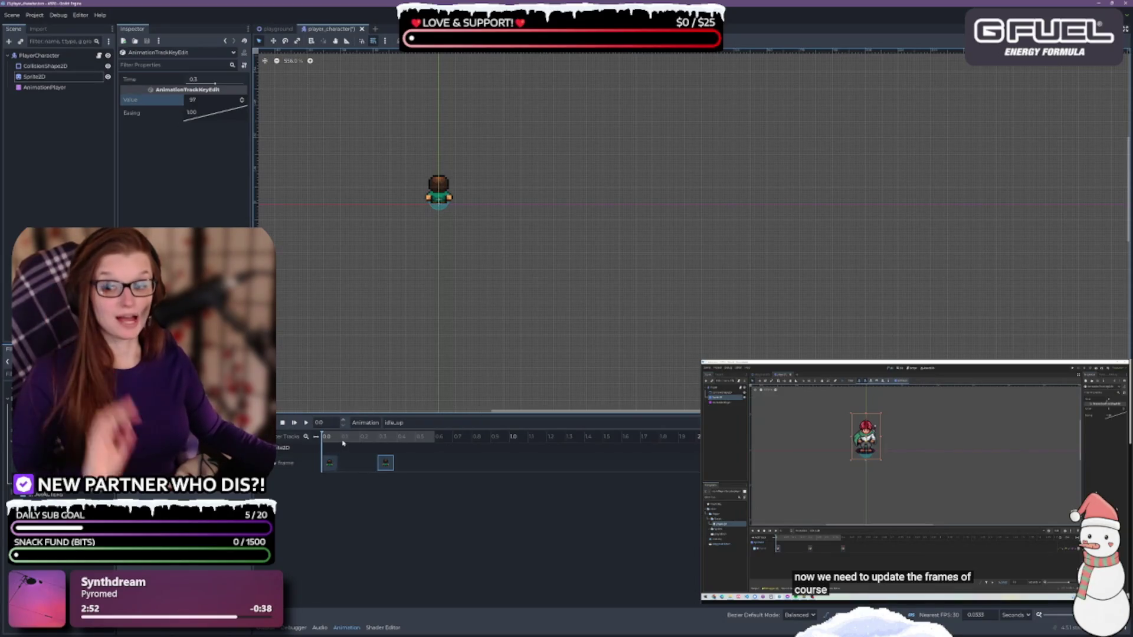
{"action": "left_click", "coordinate": [306, 423]}
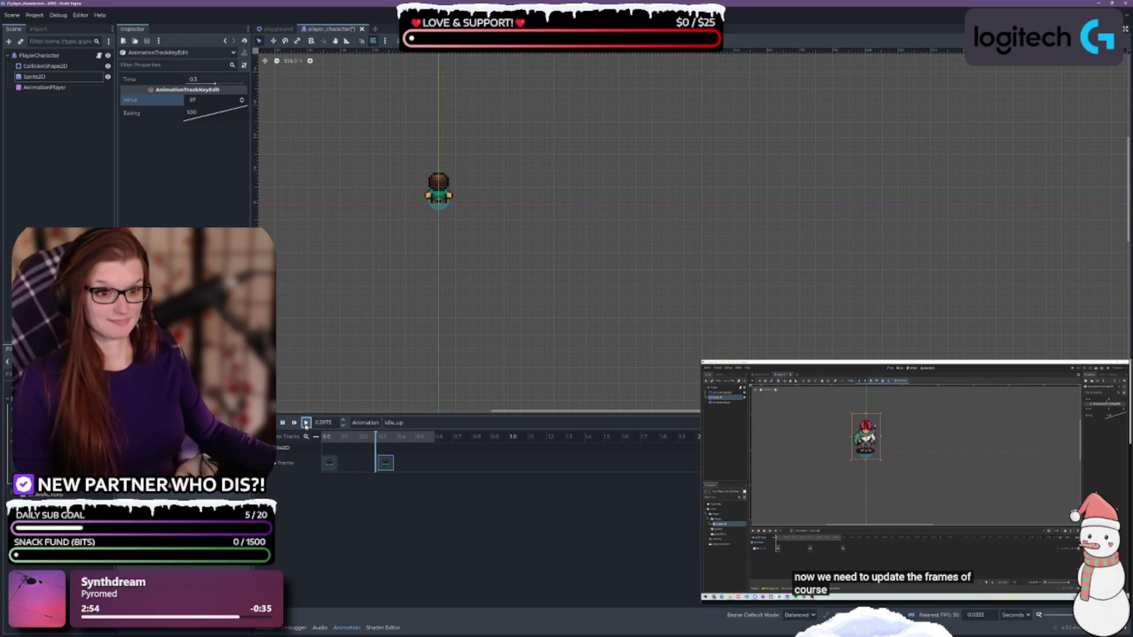
{"action": "left_click", "coordinate": [395, 421]}
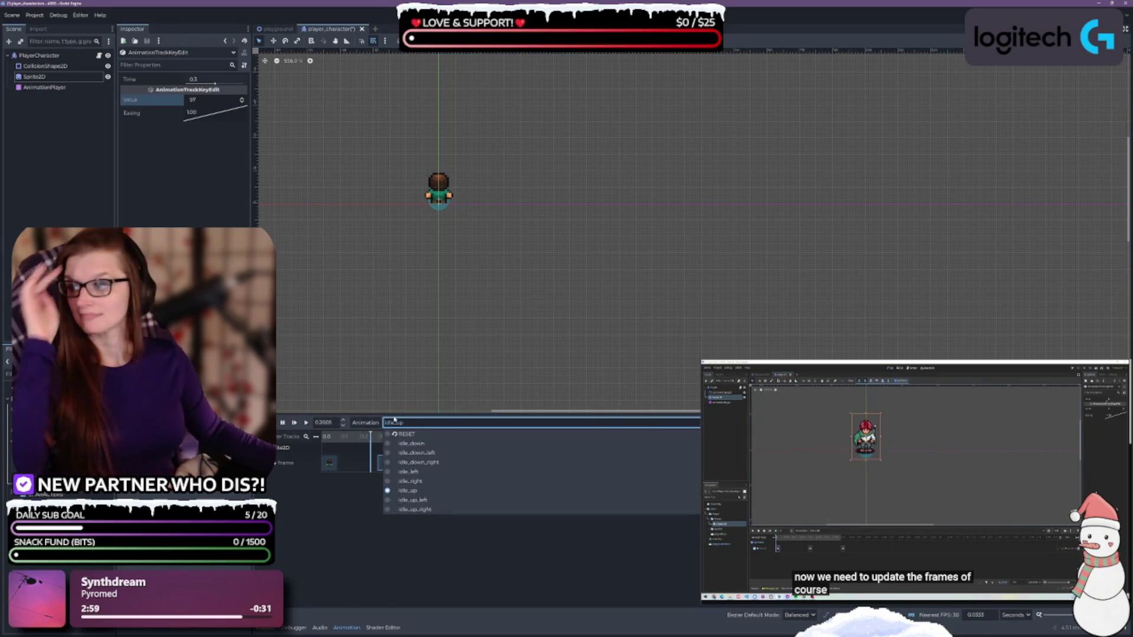
Step: Save, then key idle_up_left's two Frame keys to sprite frames 120 and 121 and play it
{"action": "left_click", "coordinate": [428, 500]}
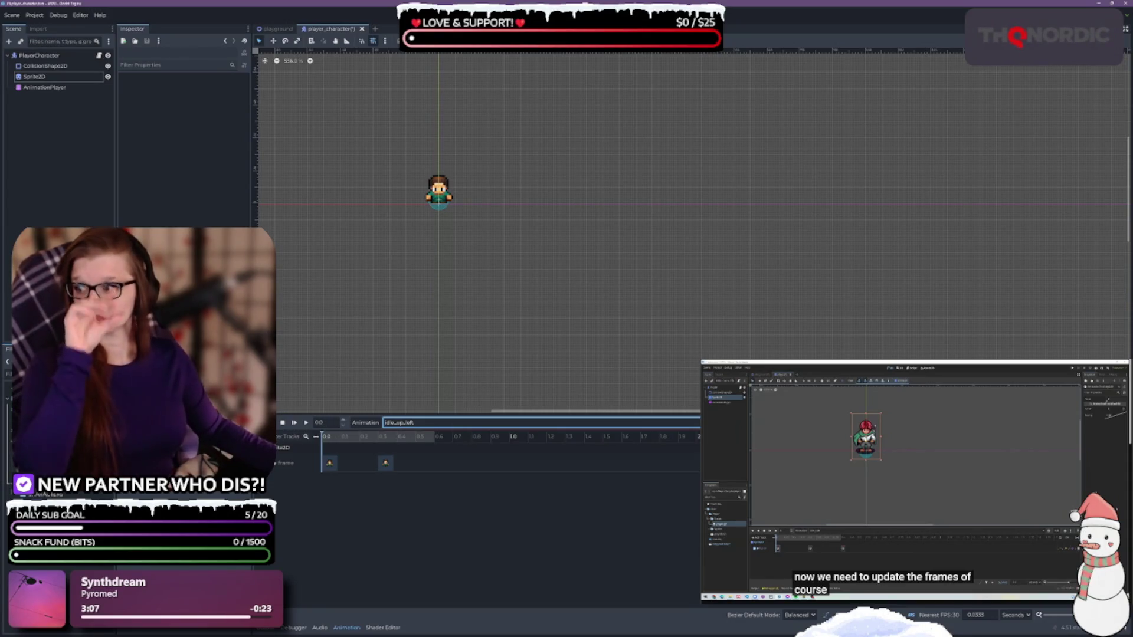
{"action": "key", "text": "ctrl+s"}
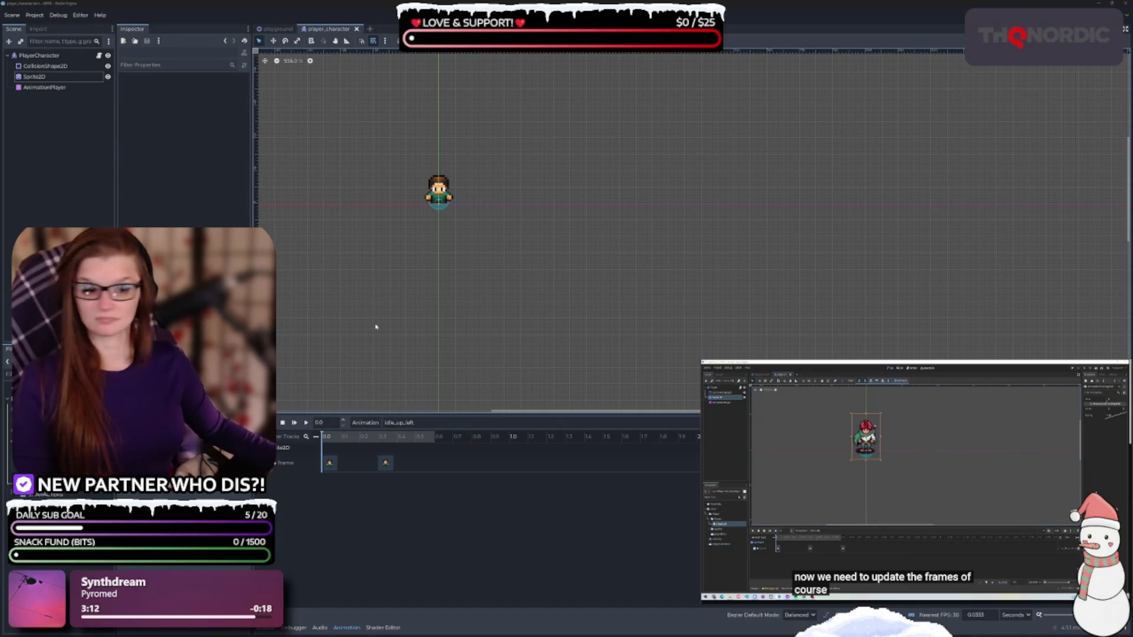
{"action": "left_click", "coordinate": [329, 463]}
{"action": "left_click", "coordinate": [199, 100]}
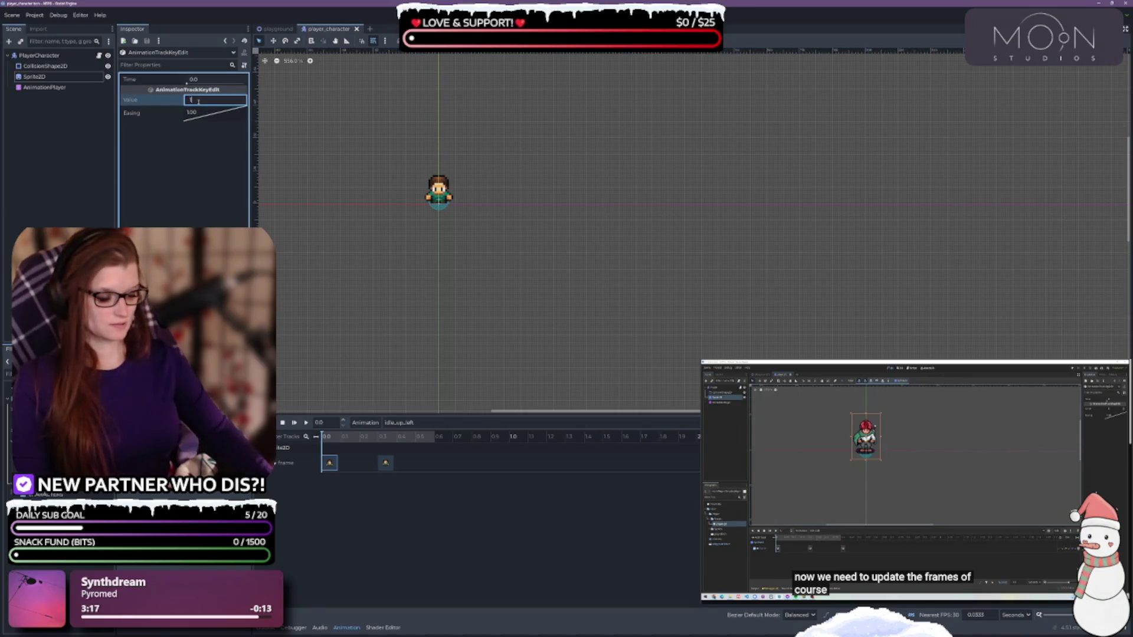
{"action": "type", "text": "120"}
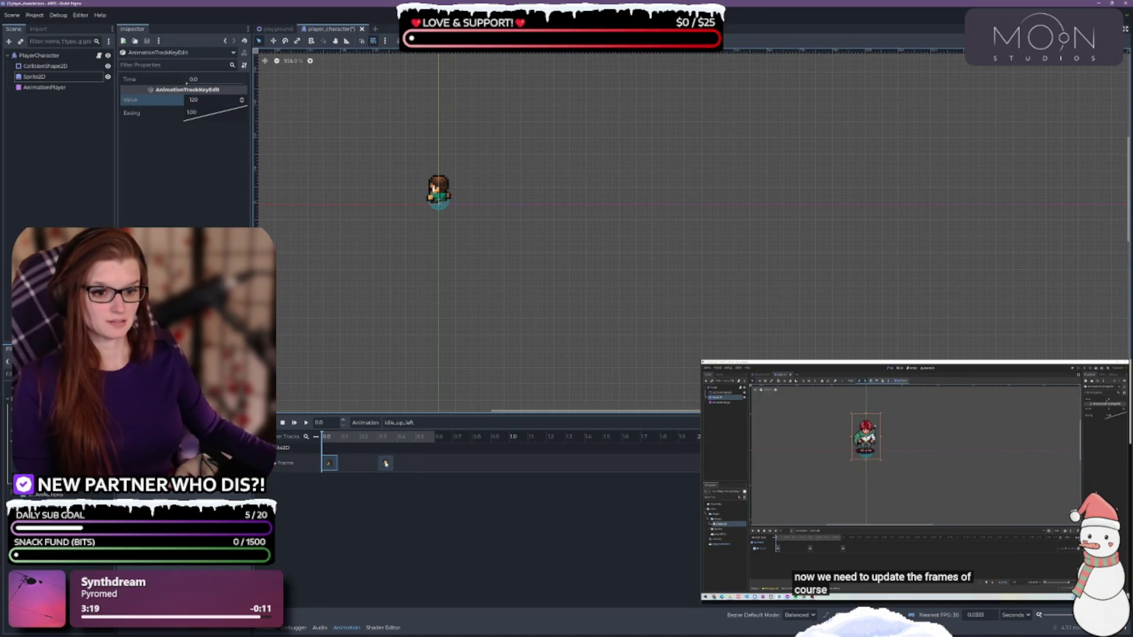
{"action": "left_click", "coordinate": [385, 462]}
{"action": "left_click", "coordinate": [203, 102]}
{"action": "type", "text": "12"}
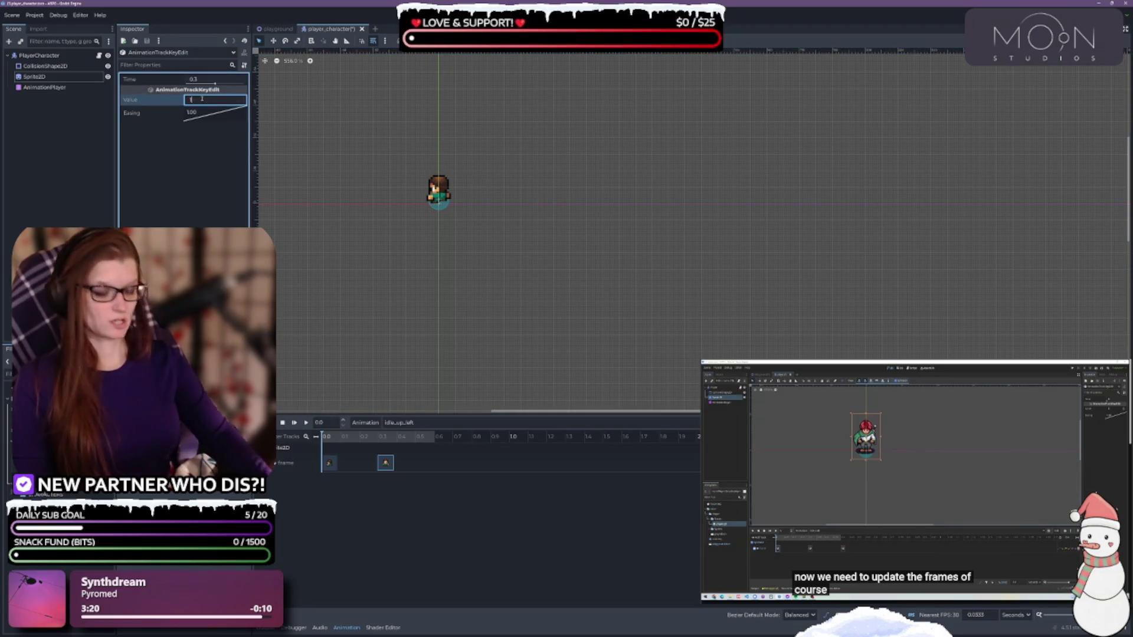
{"action": "key", "text": "Return"}
{"action": "left_click", "coordinate": [306, 423]}
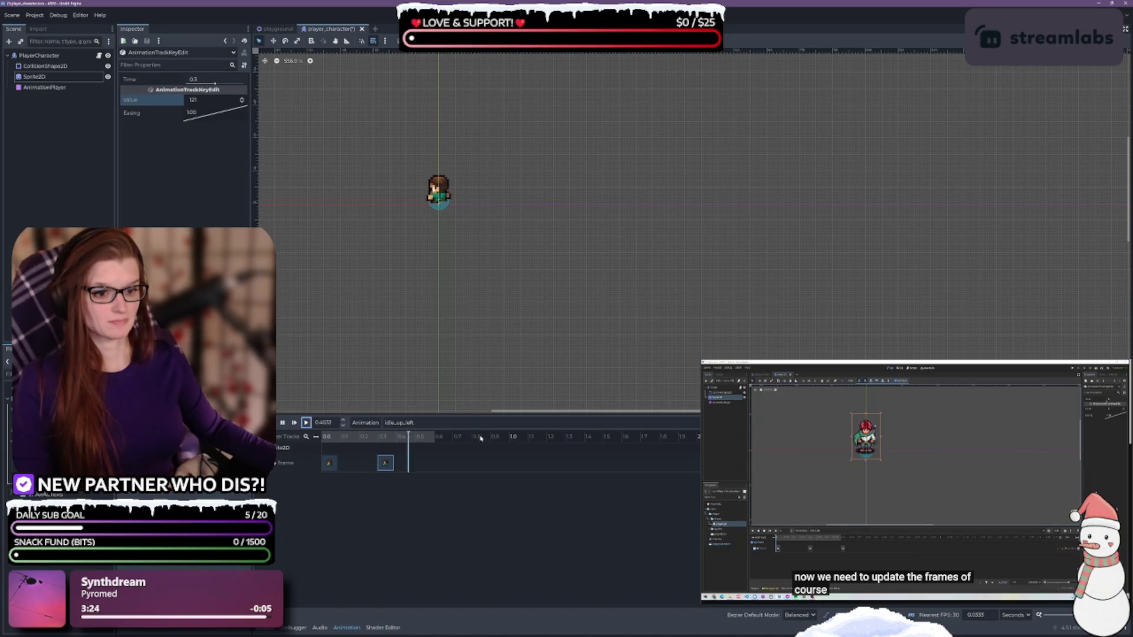
{"action": "left_click", "coordinate": [407, 425]}
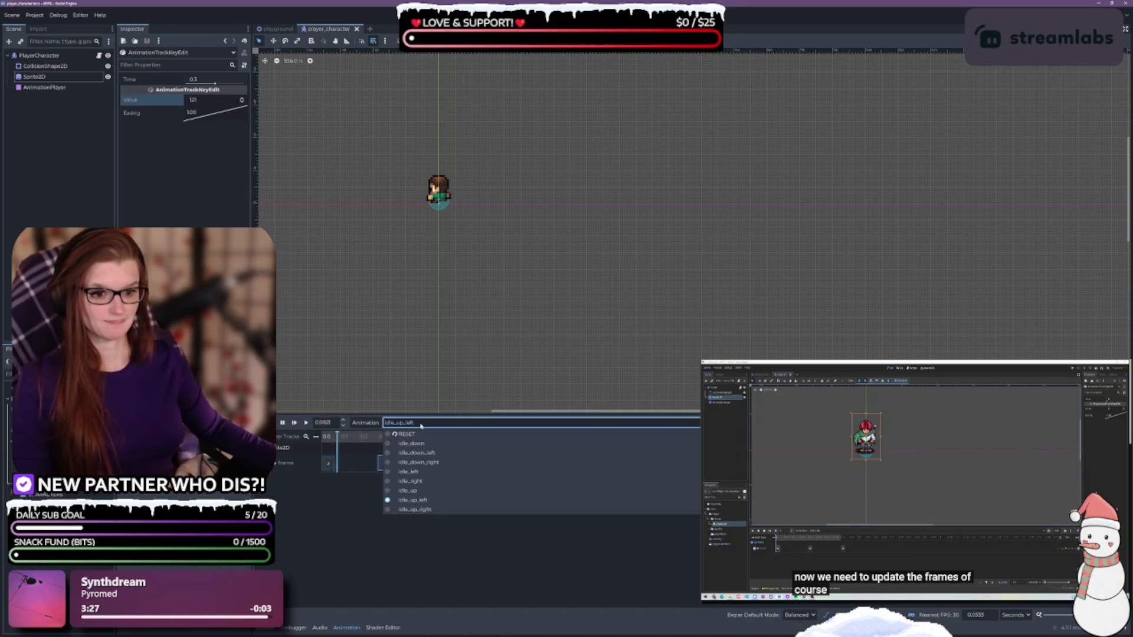
{"action": "left_click", "coordinate": [430, 472]}
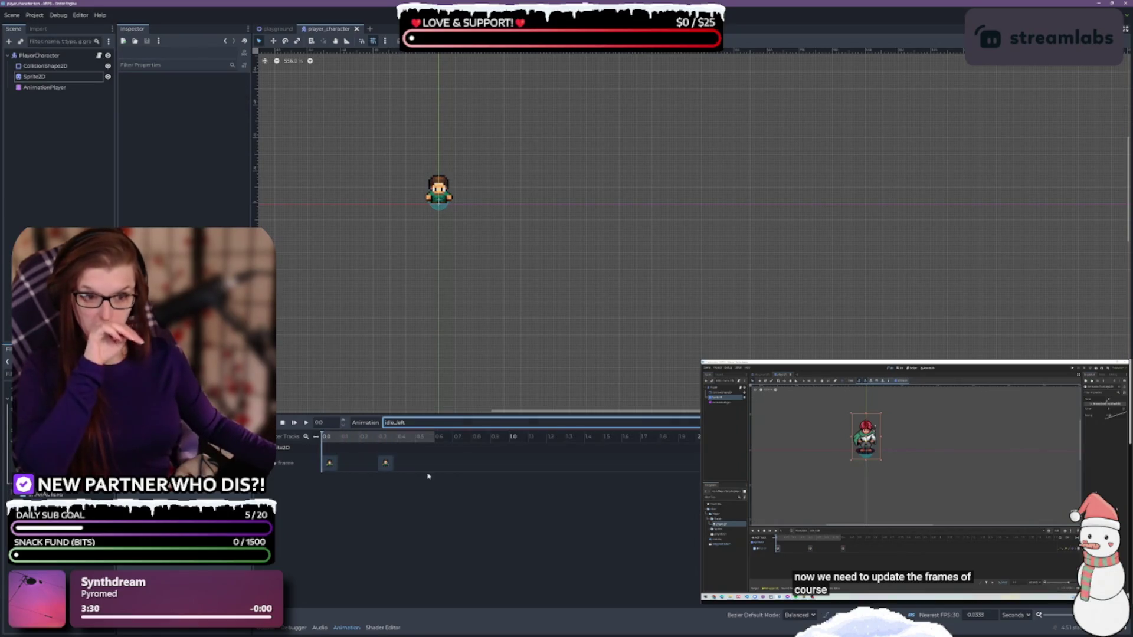
Step: Set idle_left's two Frame keyframe values to 144 and 145
{"action": "left_click", "coordinate": [329, 463]}
{"action": "left_click", "coordinate": [209, 99]}
{"action": "type", "text": "144"}
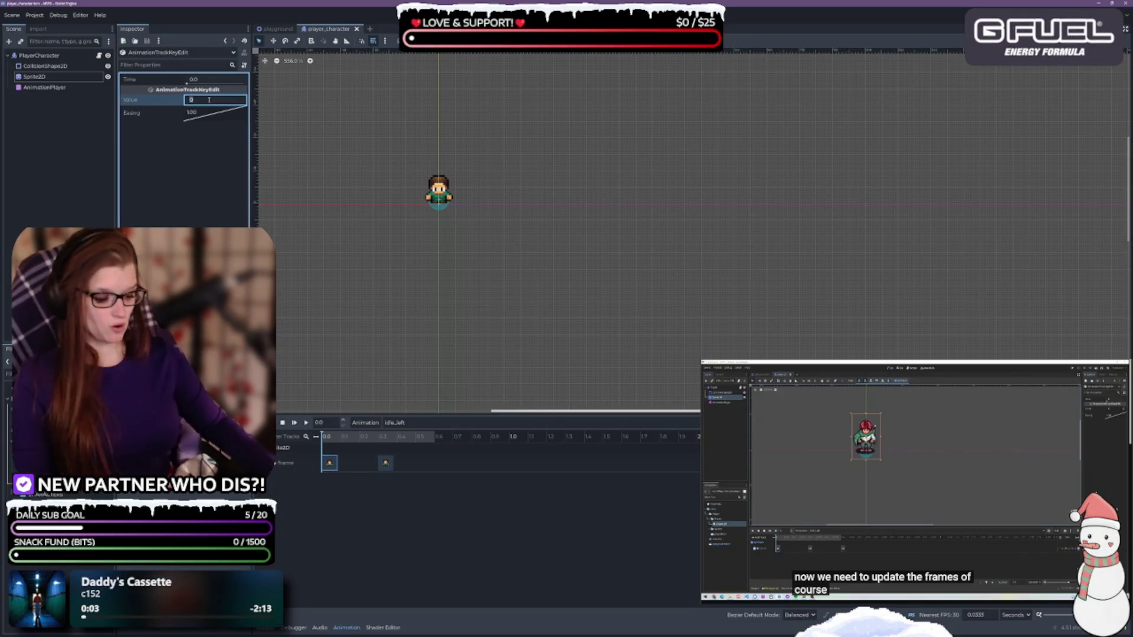
{"action": "key", "text": "Return"}
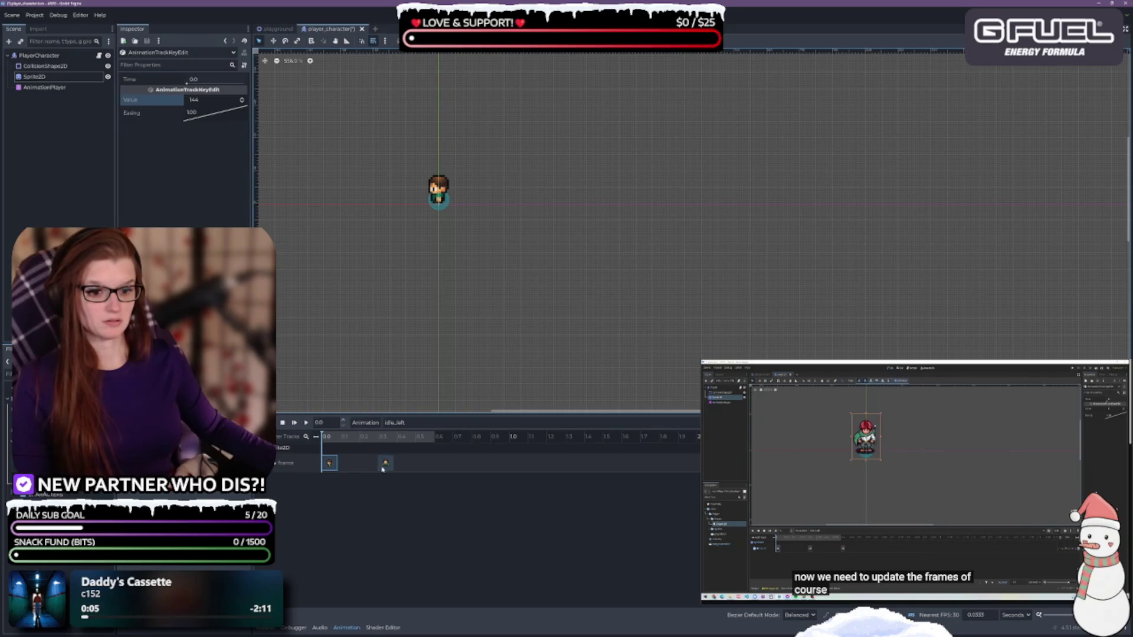
{"action": "left_click", "coordinate": [385, 463]}
{"action": "left_click", "coordinate": [201, 100]}
{"action": "type", "text": "145"}
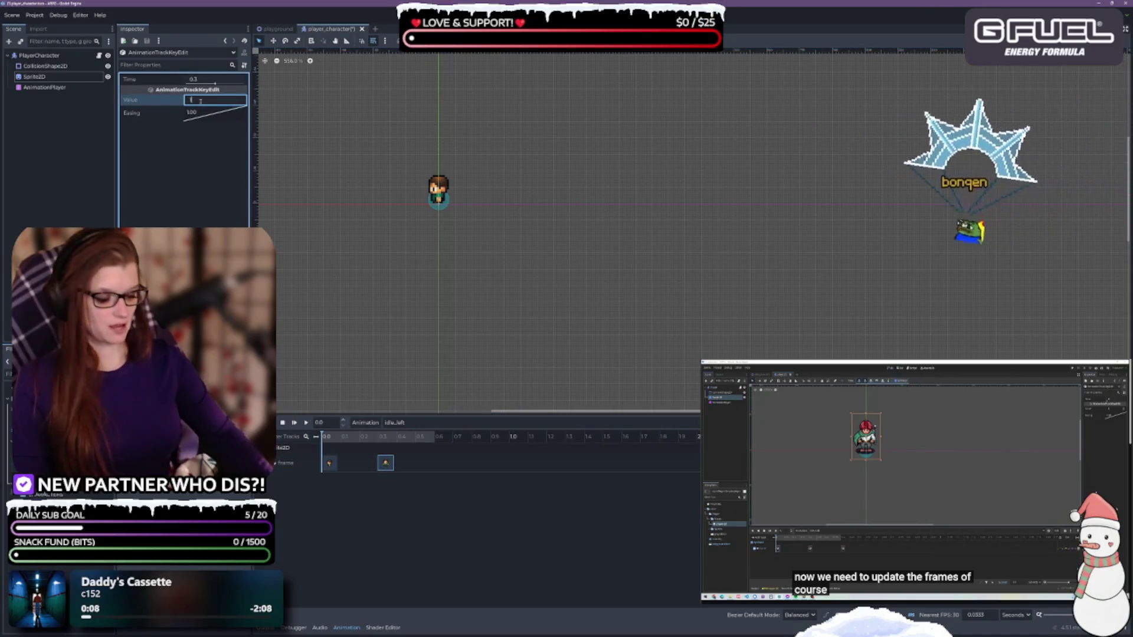
Step: Preview idle_left, then switch to the idle_down_left animation
{"action": "left_click", "coordinate": [306, 423]}
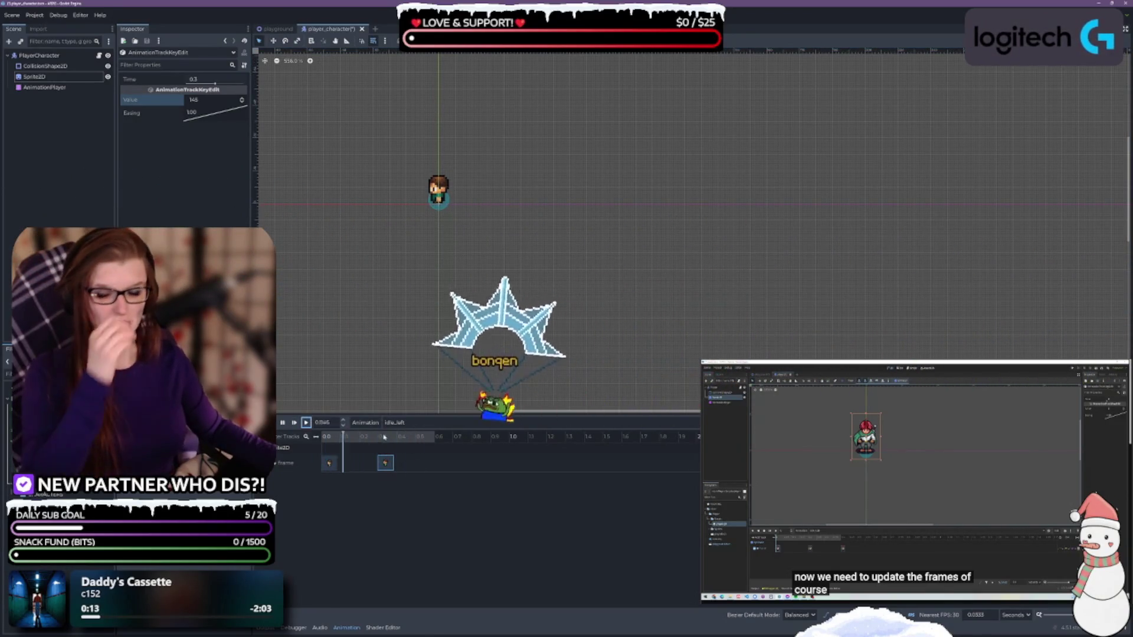
{"action": "left_click", "coordinate": [426, 423]}
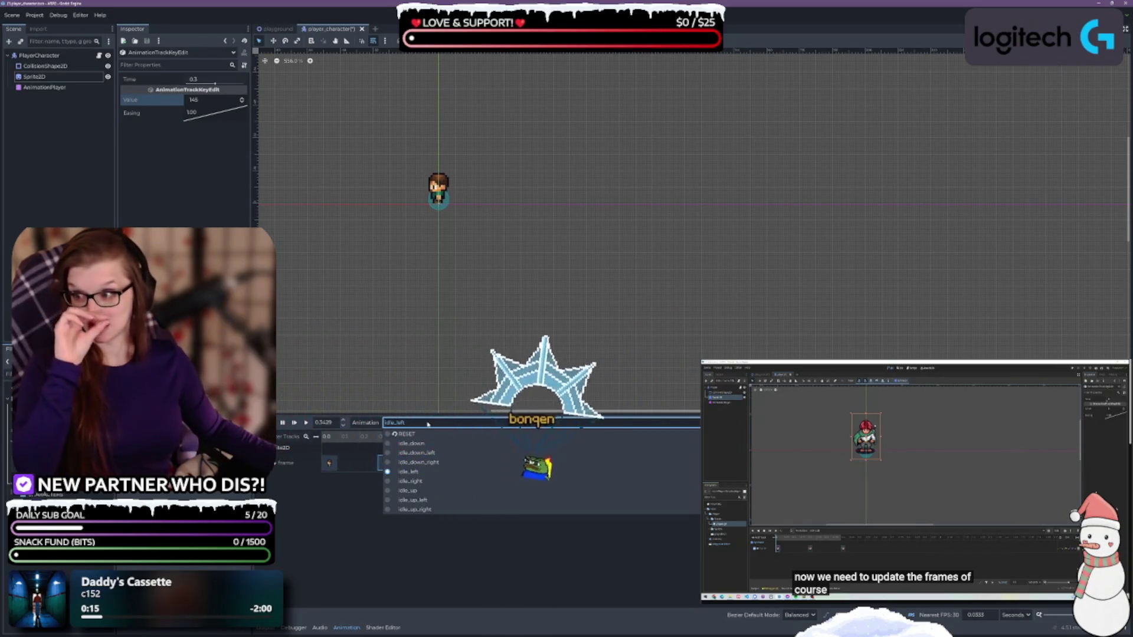
{"action": "left_click", "coordinate": [439, 453]}
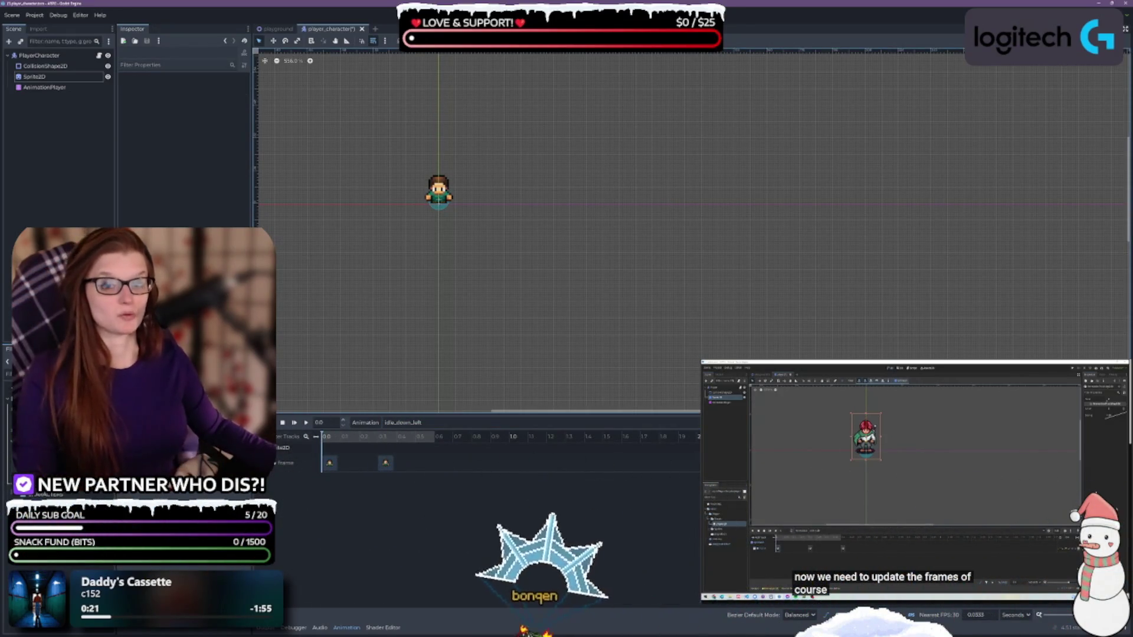
Step: Key idle_down_left's two Frame keyframes to sprite frames 168 and 169 and preview it
{"action": "left_click", "coordinate": [329, 465]}
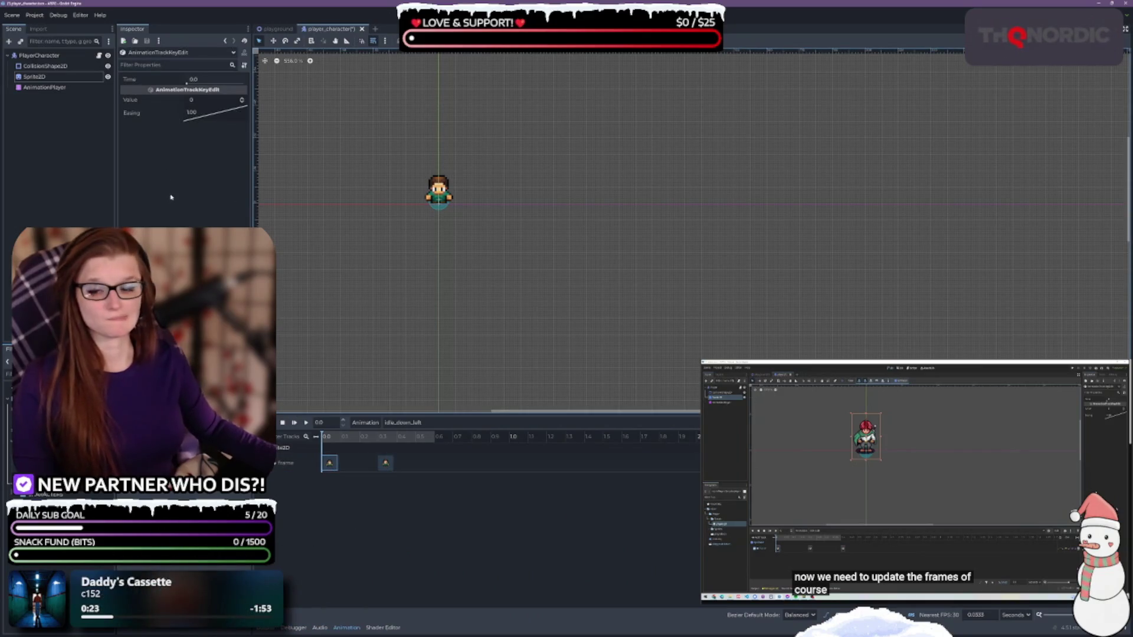
{"action": "left_click", "coordinate": [202, 100]}
{"action": "type", "text": "168"}
{"action": "key", "text": "Return"}
{"action": "left_click", "coordinate": [387, 464]}
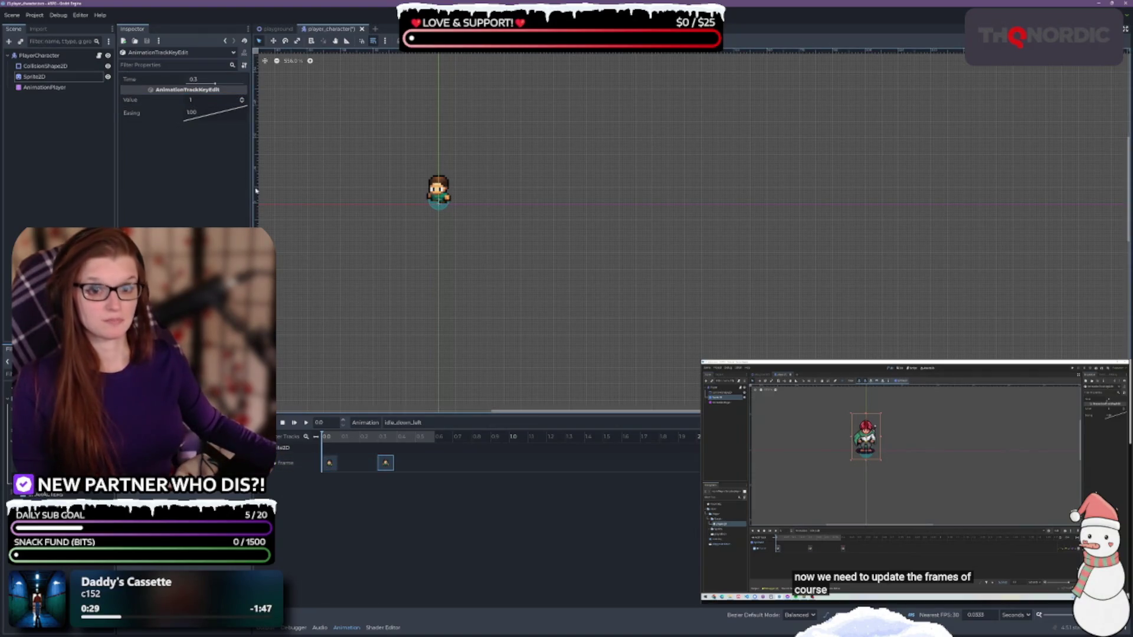
{"action": "left_click", "coordinate": [203, 101]}
{"action": "type", "text": "169"}
{"action": "key", "text": "Return"}
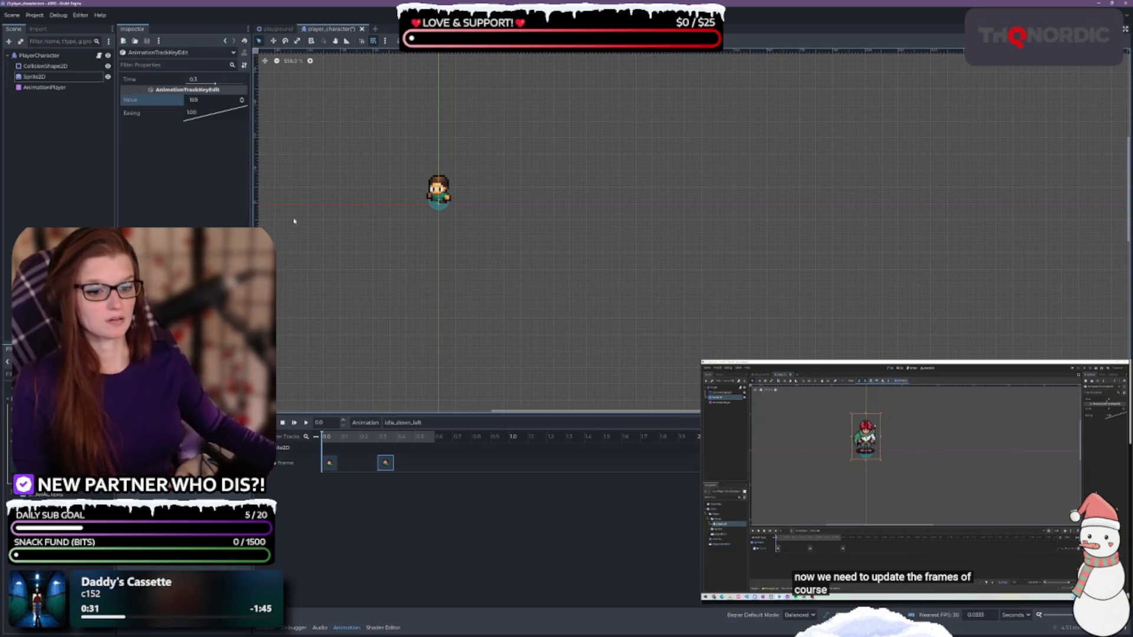
{"action": "left_click", "coordinate": [306, 422]}
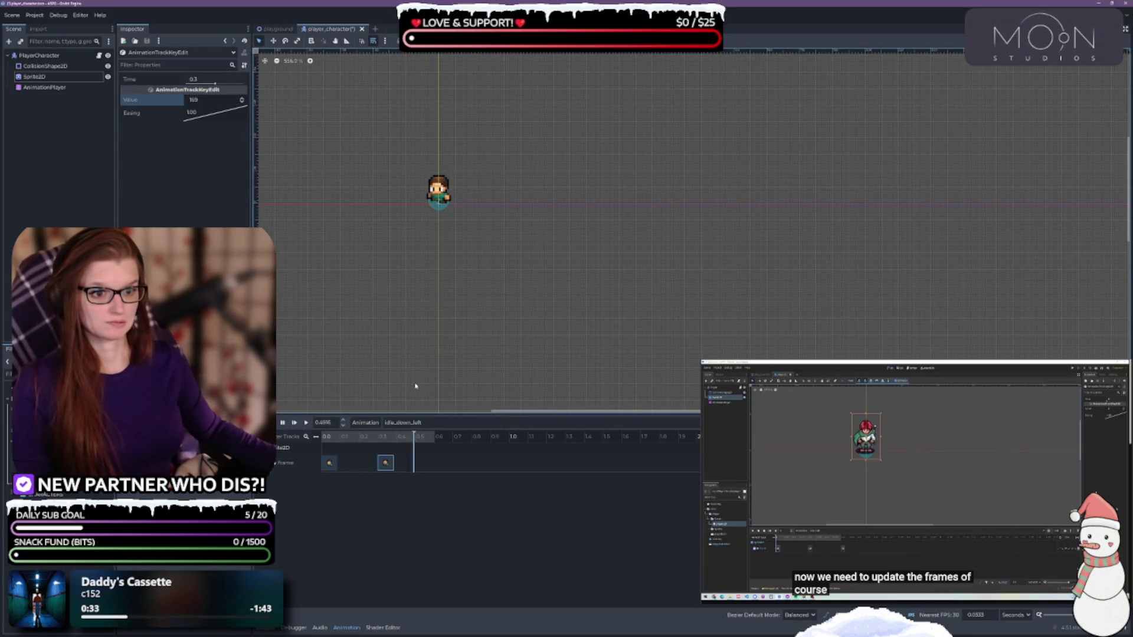
{"action": "left_click", "coordinate": [431, 423]}
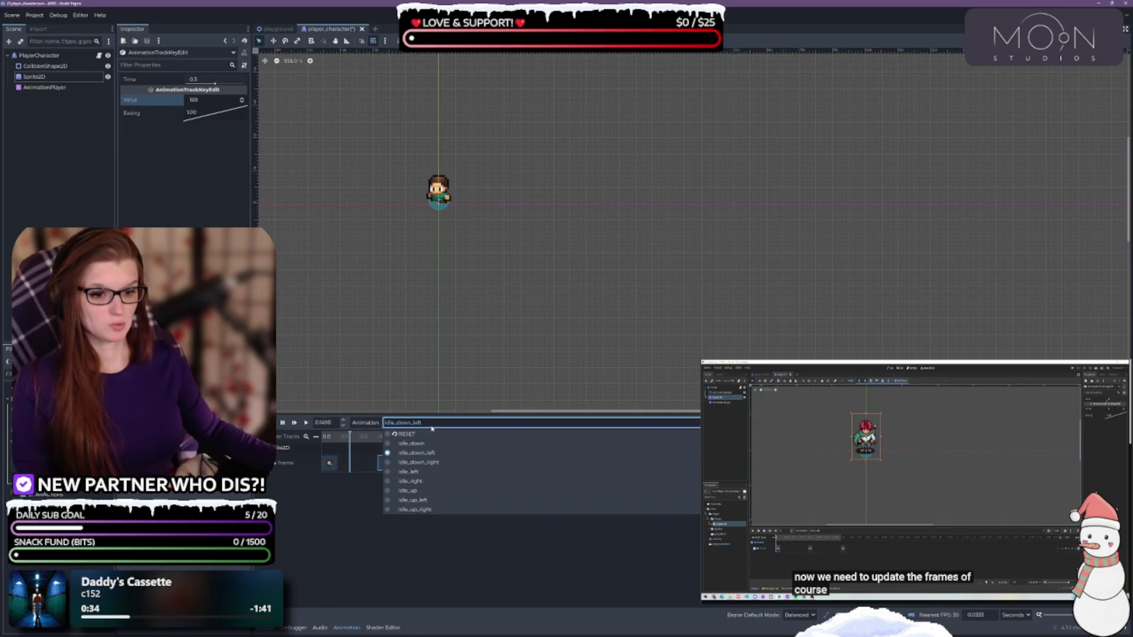
Step: Check the idle_down, idle_down_left, idle_down_right and idle_left animations
{"action": "left_click", "coordinate": [413, 443]}
{"action": "left_click", "coordinate": [425, 423]}
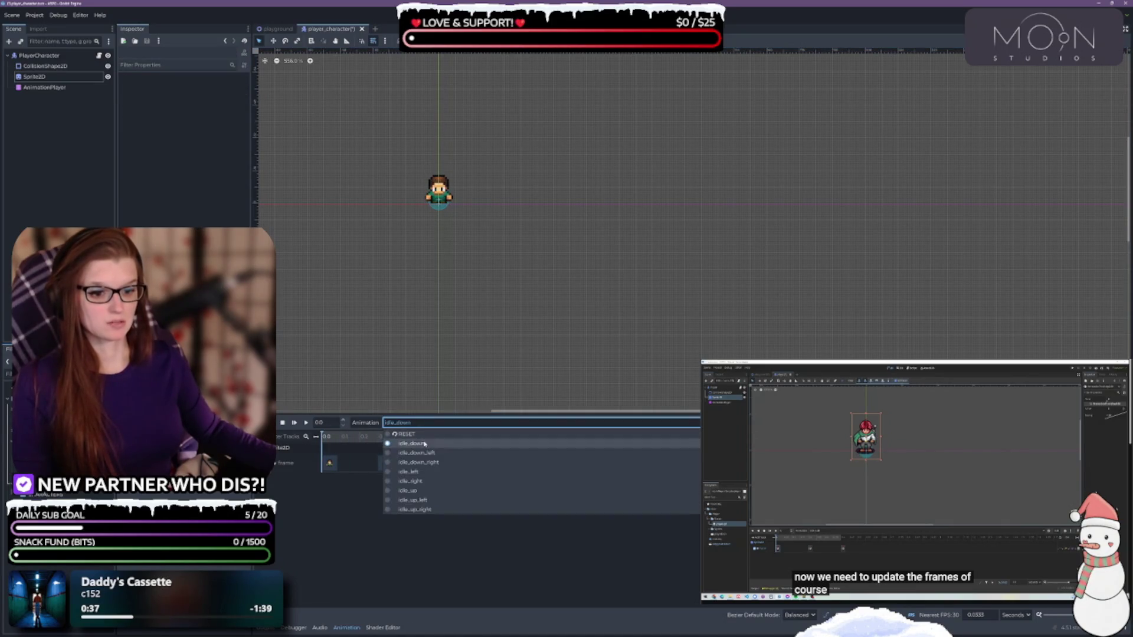
{"action": "left_click", "coordinate": [416, 452]}
{"action": "left_click", "coordinate": [420, 423]}
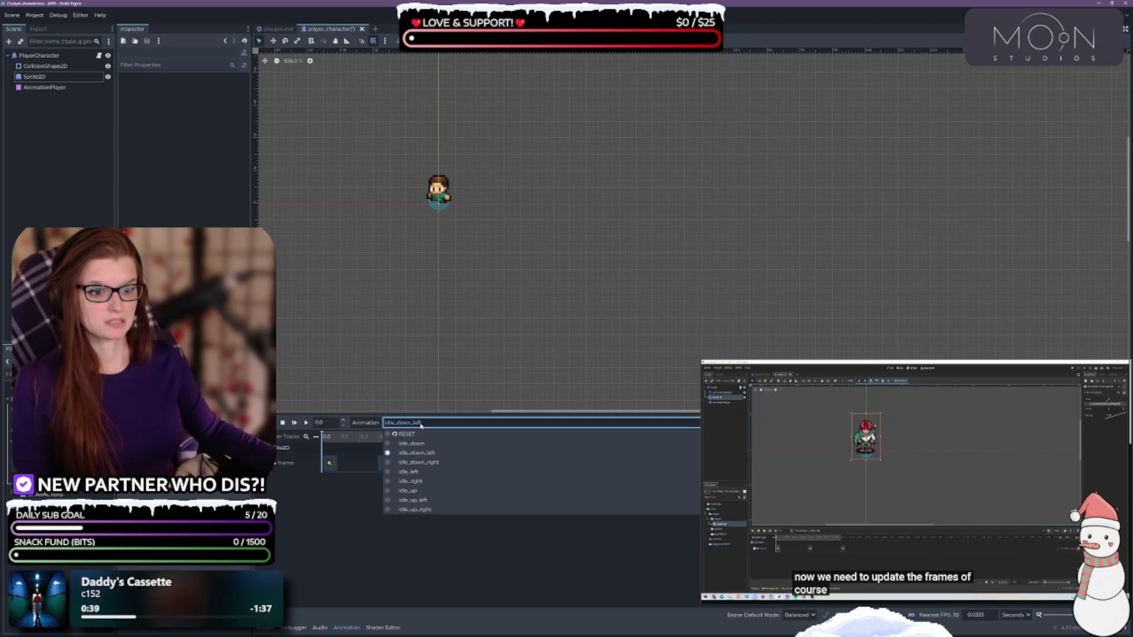
{"action": "left_click", "coordinate": [418, 462]}
{"action": "left_click", "coordinate": [427, 423]}
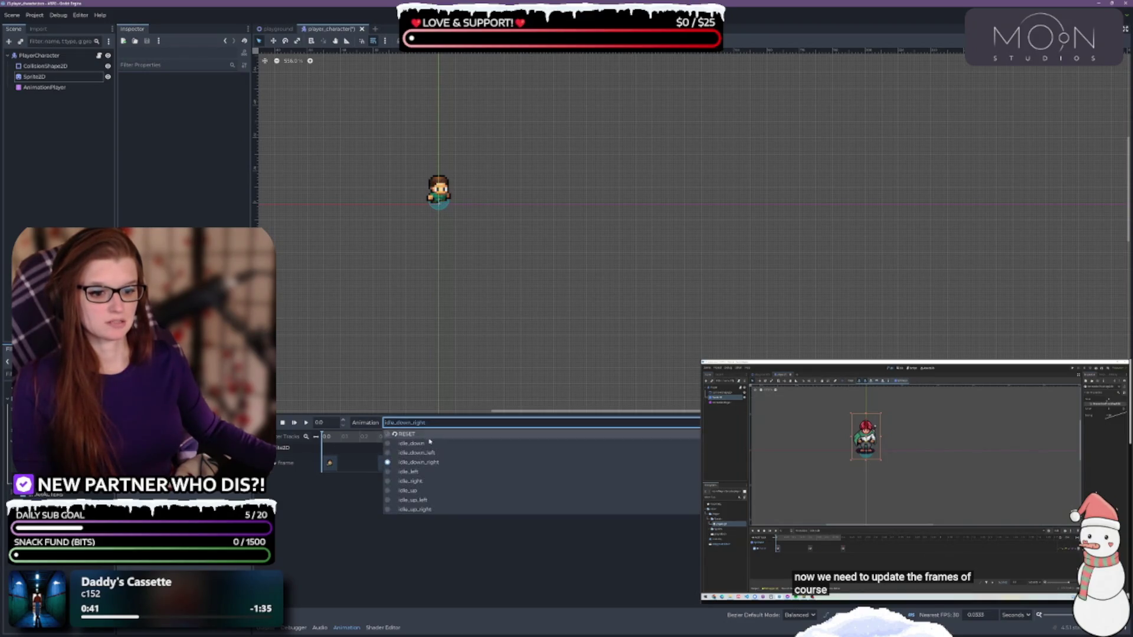
{"action": "left_click", "coordinate": [410, 471]}
{"action": "left_click", "coordinate": [426, 423]}
Step: Check idle_right, idle_up, idle_up_left and idle_up_right, then save the player_character scene
{"action": "left_click", "coordinate": [429, 481]}
{"action": "left_click", "coordinate": [428, 423]}
{"action": "left_click", "coordinate": [433, 490]}
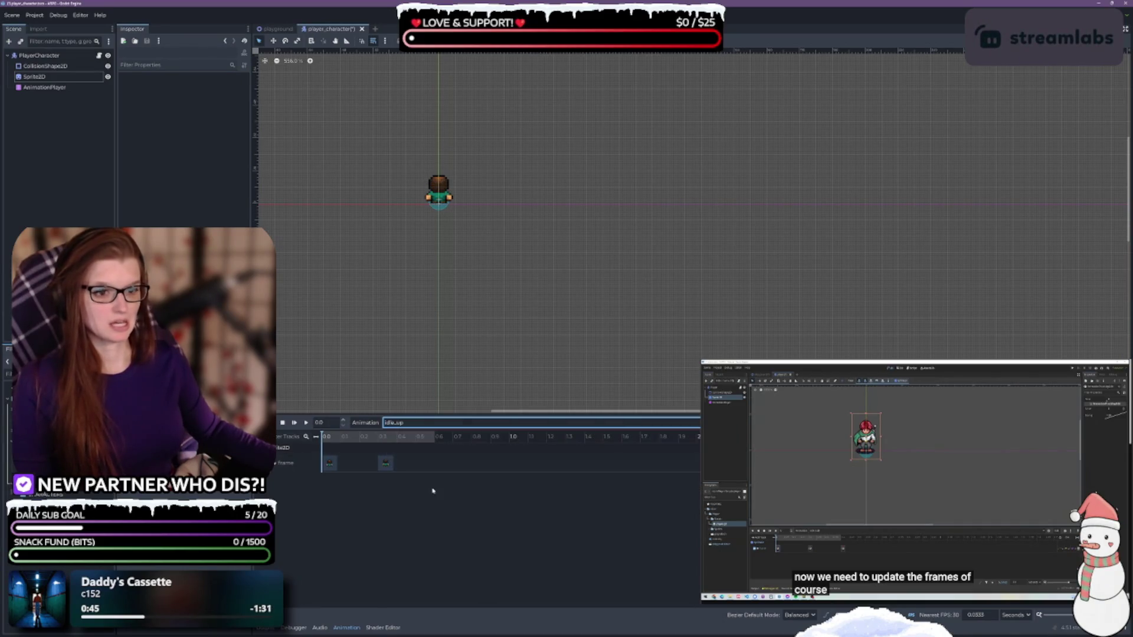
{"action": "left_click", "coordinate": [431, 423]}
{"action": "left_click", "coordinate": [413, 500]}
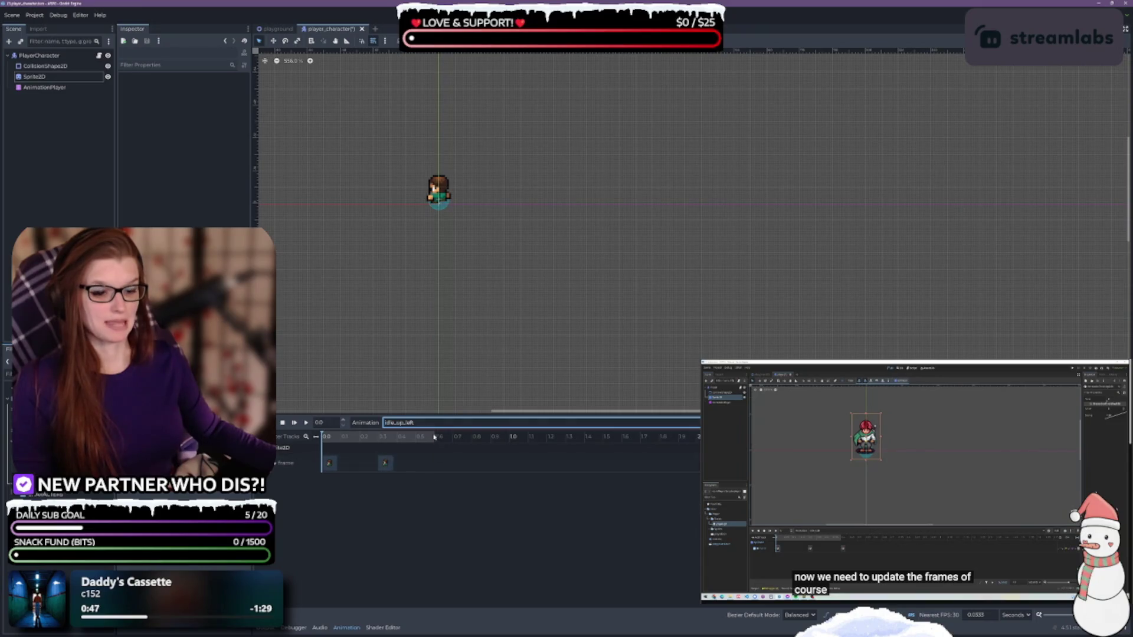
{"action": "left_click", "coordinate": [430, 423]}
{"action": "left_click", "coordinate": [434, 509]}
{"action": "key", "text": "ctrl+s"}
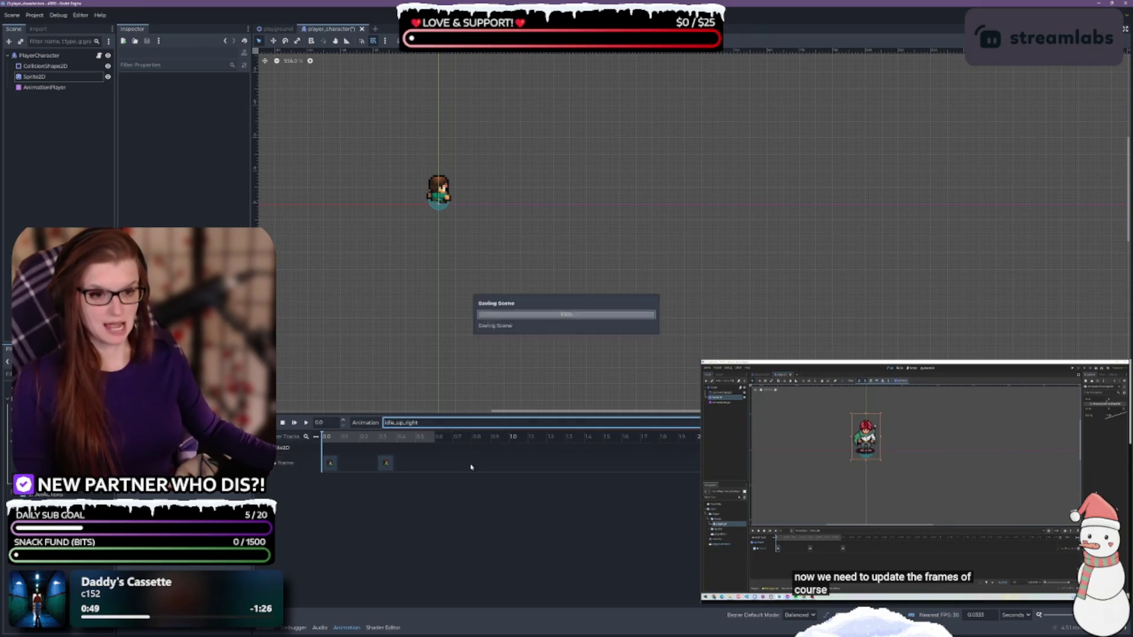
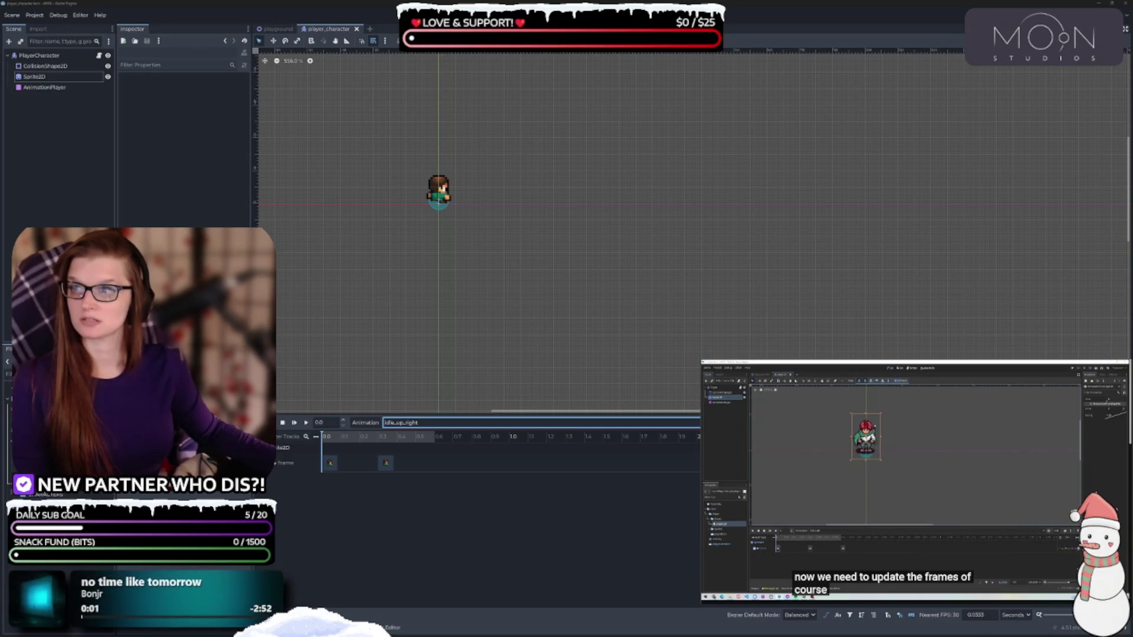
Step: Bring the Paint window with the numbered sprite sheet in front of Godot and maximize it
{"action": "key", "text": "alt+Tab"}
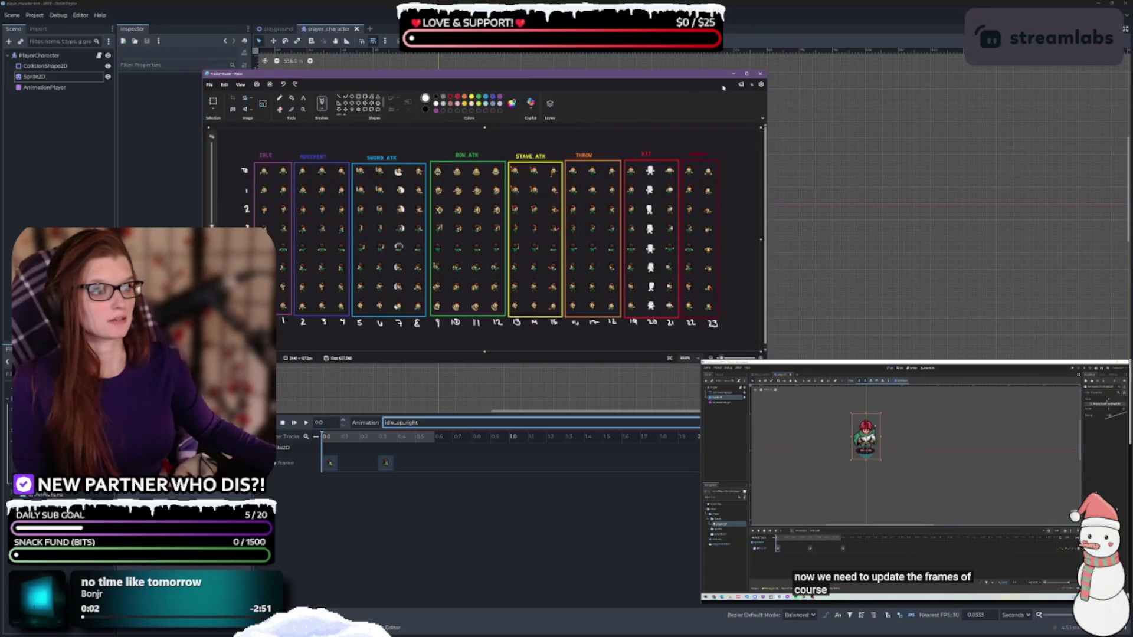
{"action": "left_click", "coordinate": [747, 74]}
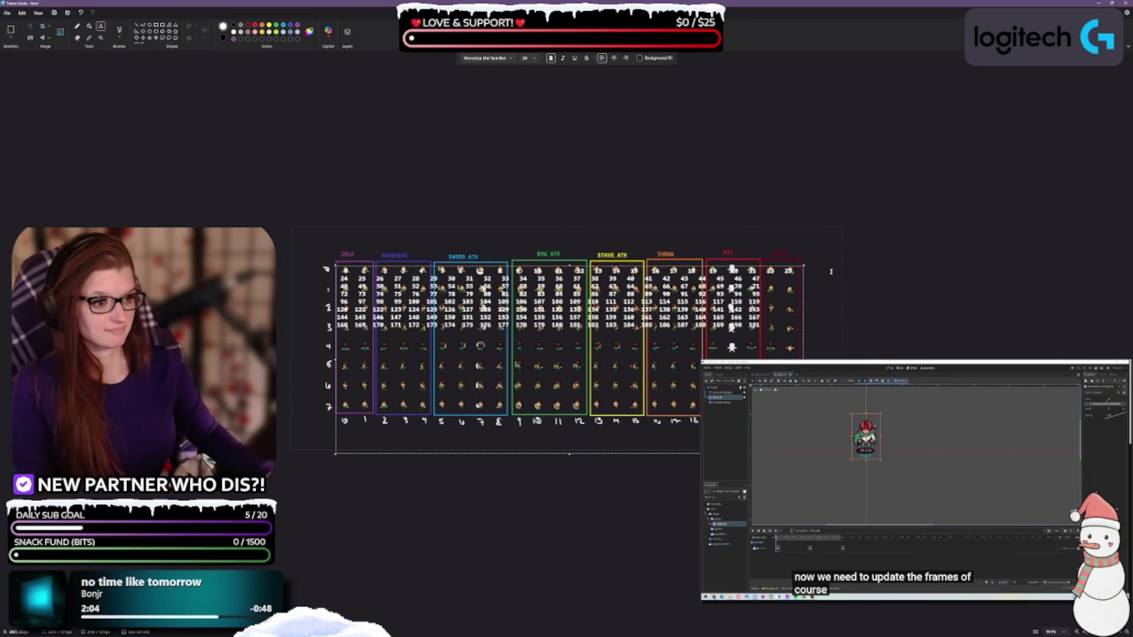
Step: Push the frame-number block down two lines and add a line break after the 24–47 row
{"action": "key", "text": "Return"}
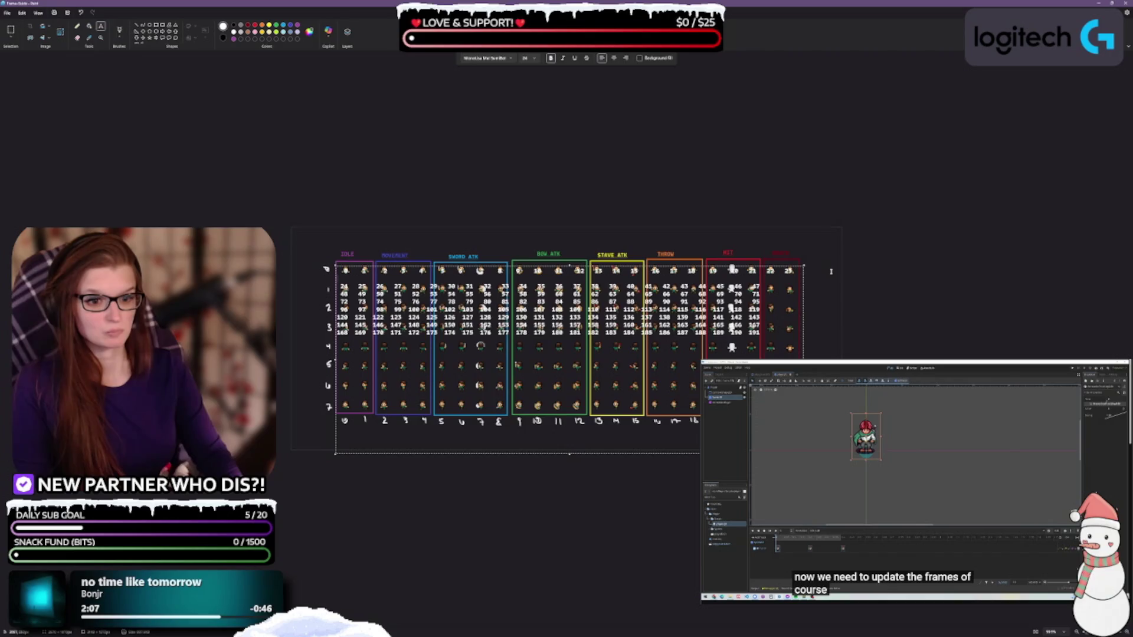
{"action": "key", "text": "Return"}
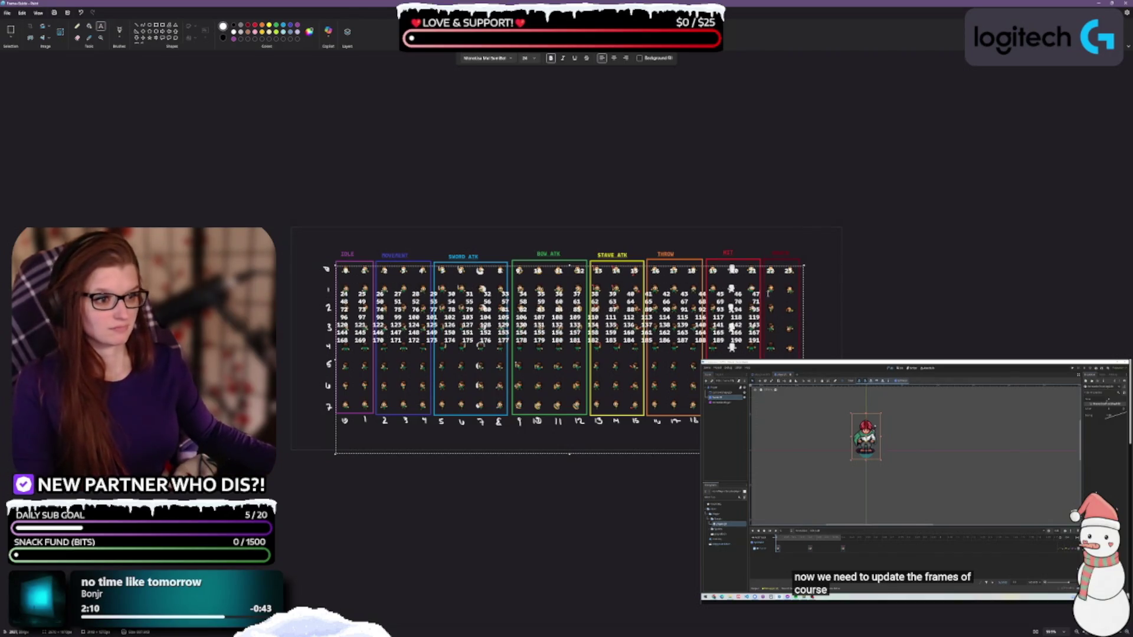
{"action": "left_click", "coordinate": [767, 293]}
{"action": "key", "text": "Return"}
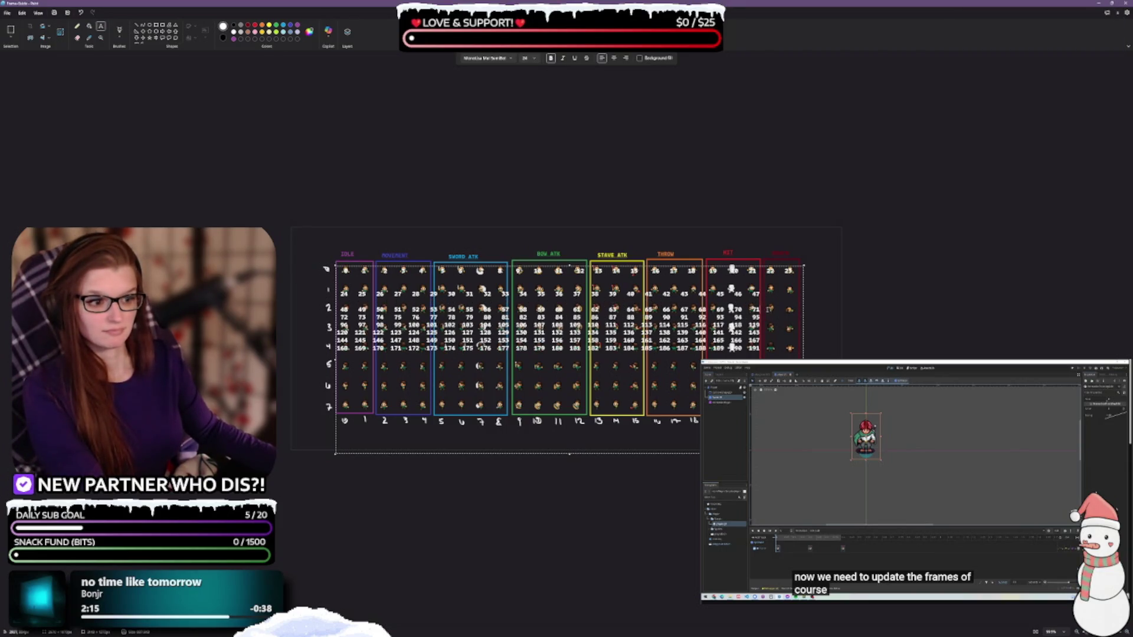
Step: Add blank lines after the 48–71, 96–119 and 144 rows to lower the later number rows
{"action": "left_click", "coordinate": [768, 309]}
{"action": "key", "text": "Return"}
{"action": "key", "text": "Return"}
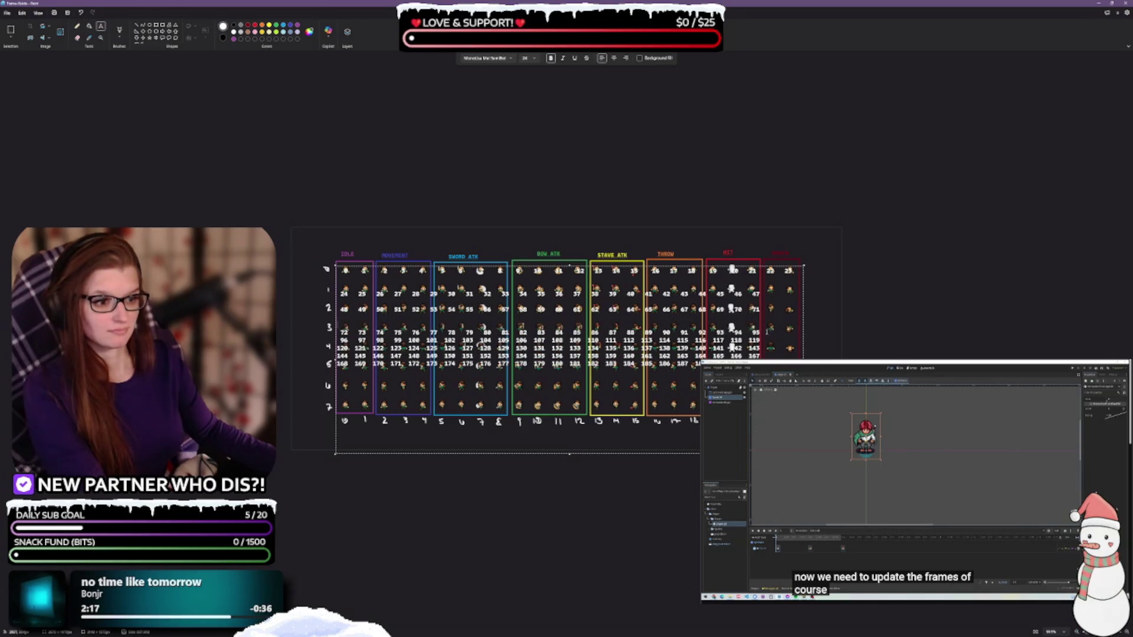
{"action": "key", "text": "Return"}
{"action": "key", "text": "Return"}
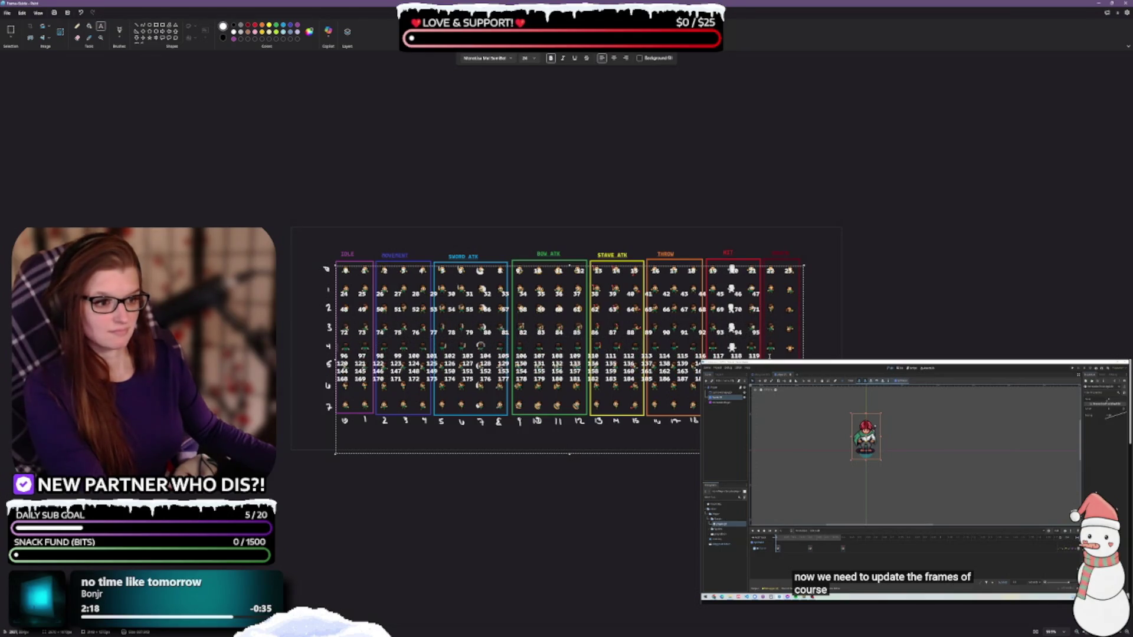
{"action": "key", "text": "Return"}
{"action": "key", "text": "Return"}
{"action": "key", "text": "Return"}
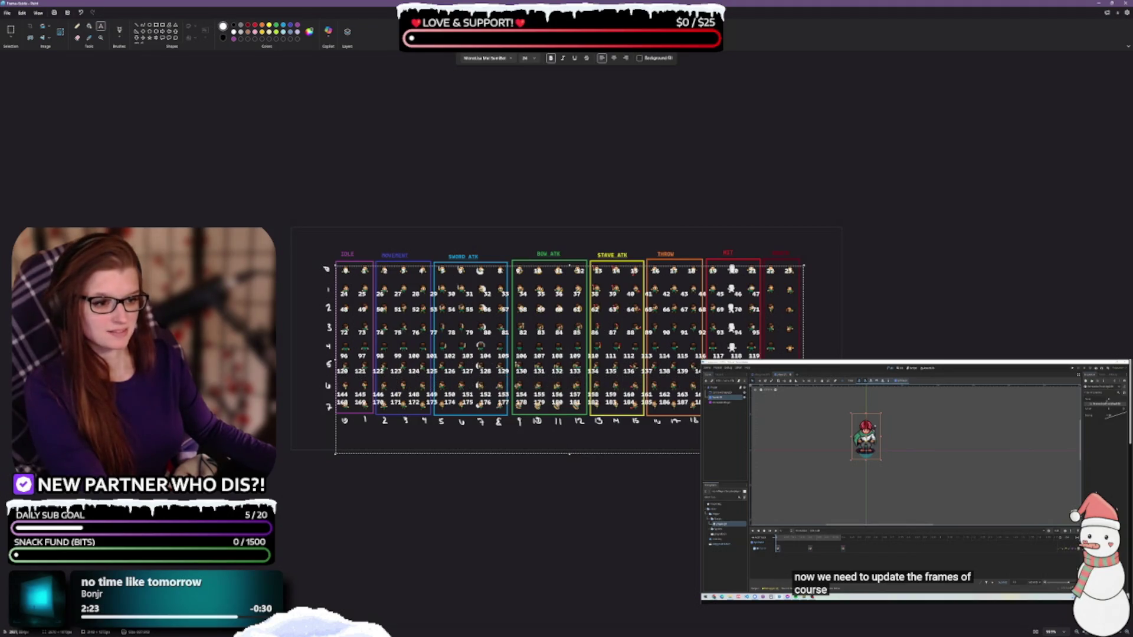
{"action": "key", "text": "Return"}
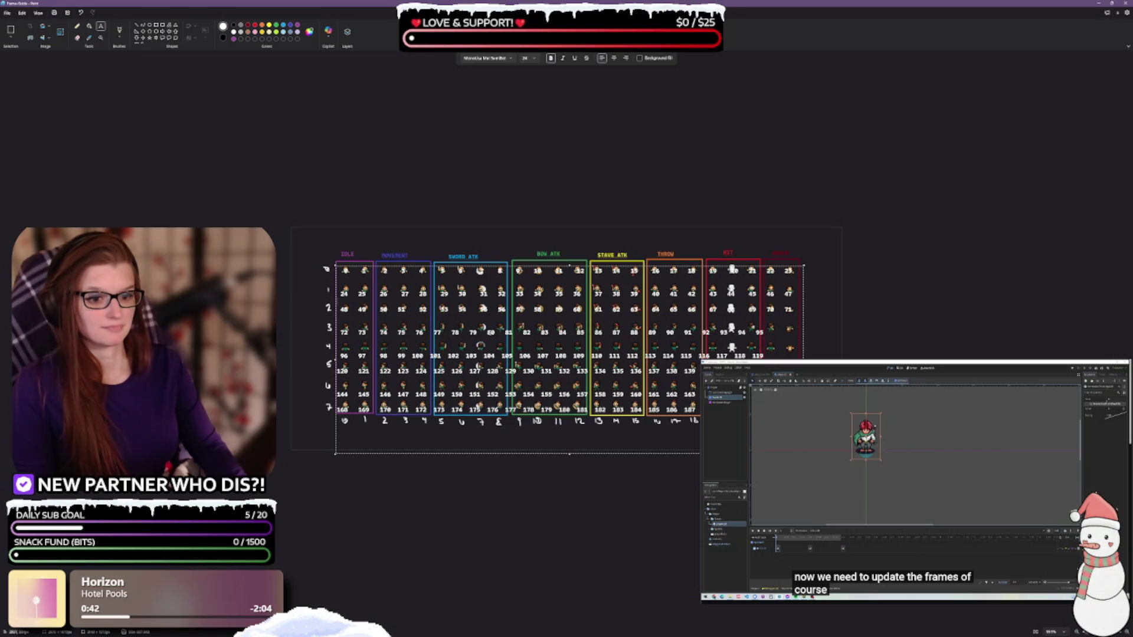
{"action": "key", "text": "Return"}
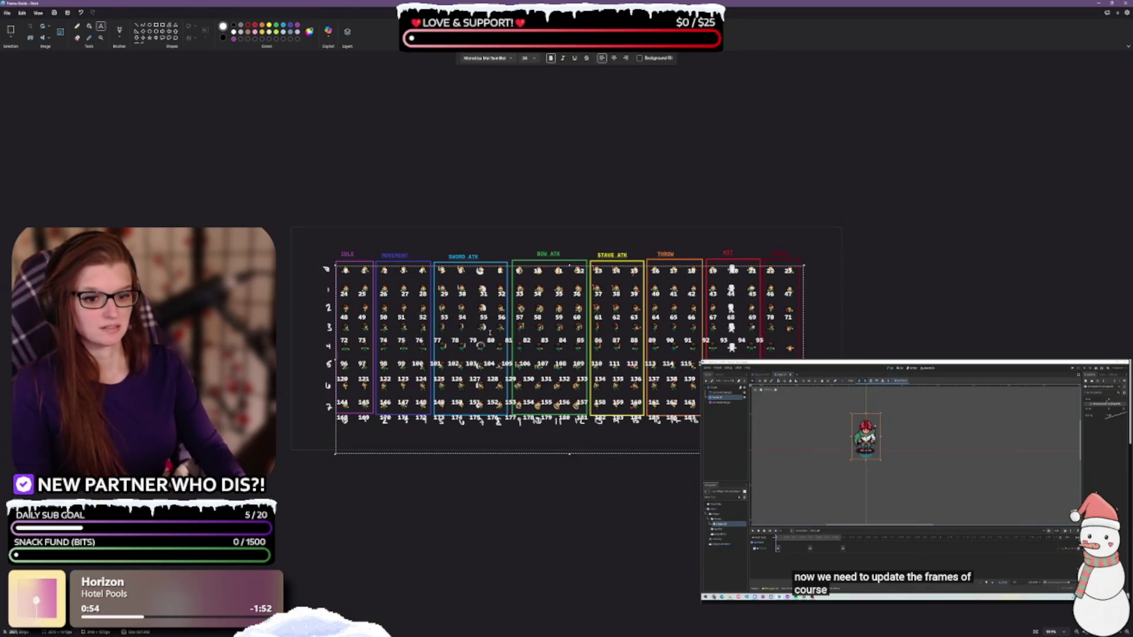
Step: Undo the spacing edits until 0–23 tops the sheet and each row sits under its sprites
{"action": "key", "text": "Down"}
{"action": "key", "text": "Down"}
{"action": "key", "text": "Down"}
{"action": "key", "text": "Down"}
{"action": "key", "text": "Down"}
{"action": "key", "text": "Down"}
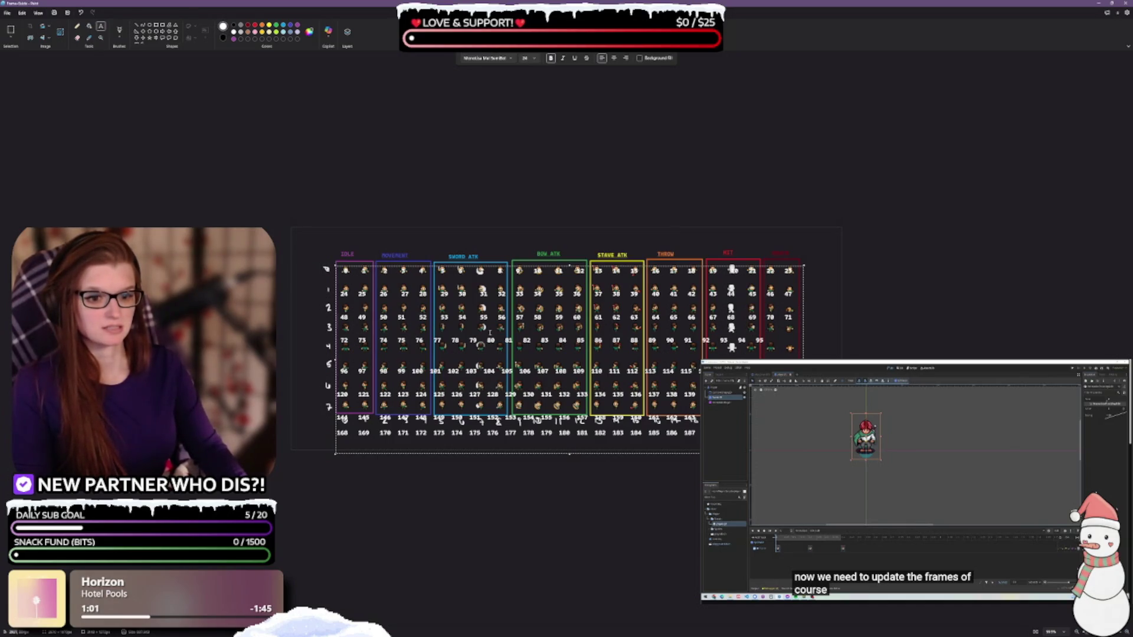
{"action": "key", "text": "ctrl+z"}
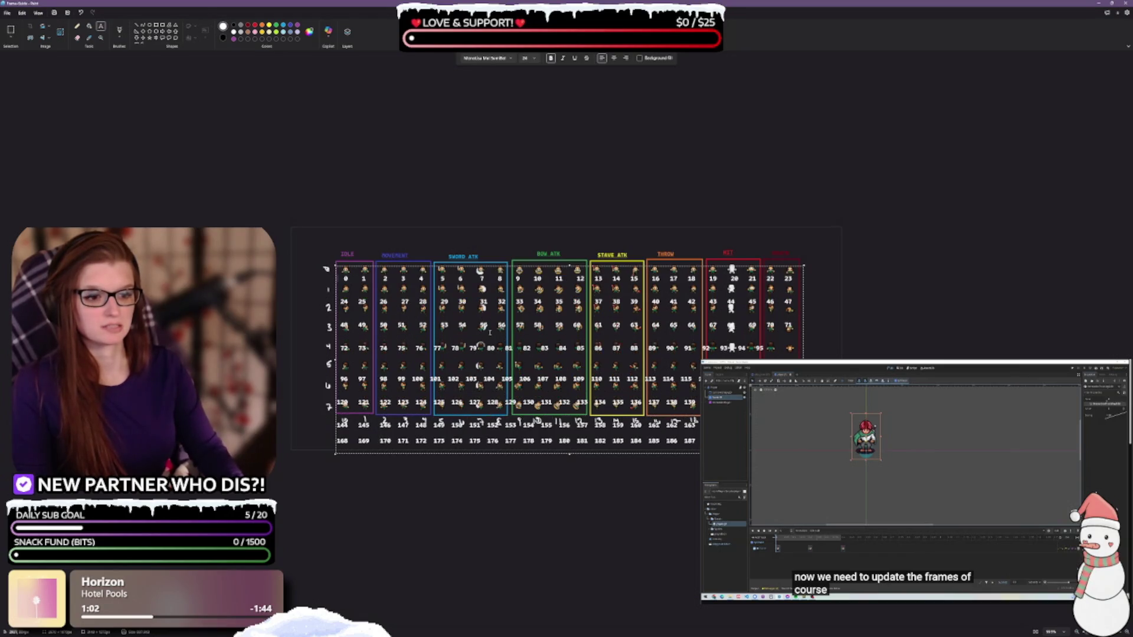
{"action": "key", "text": "ctrl+z"}
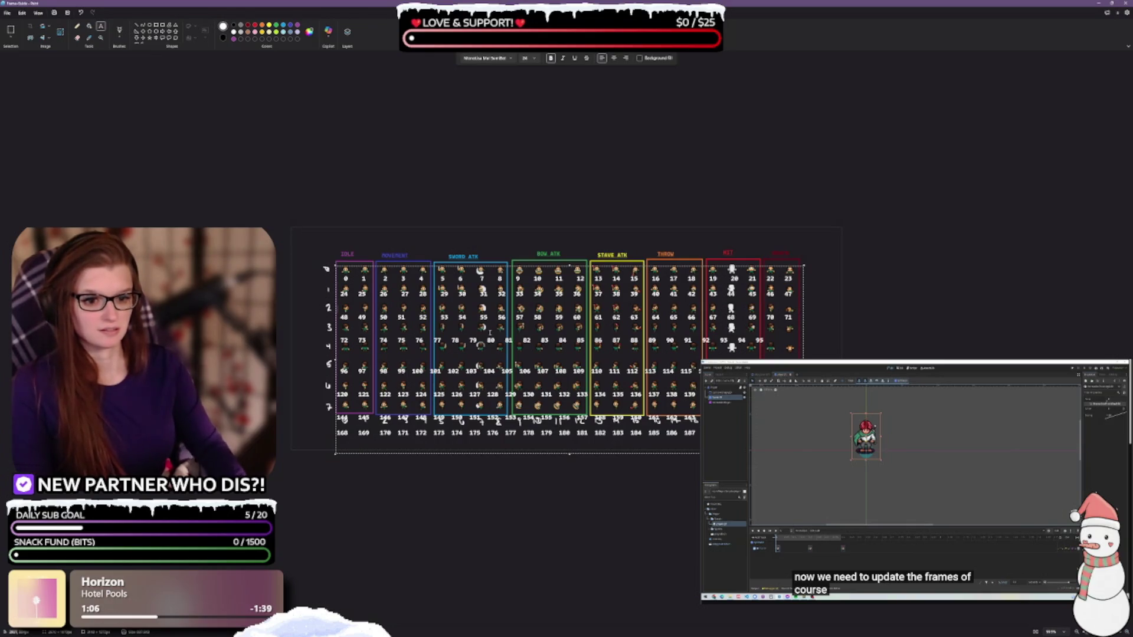
{"action": "key", "text": "ctrl+z"}
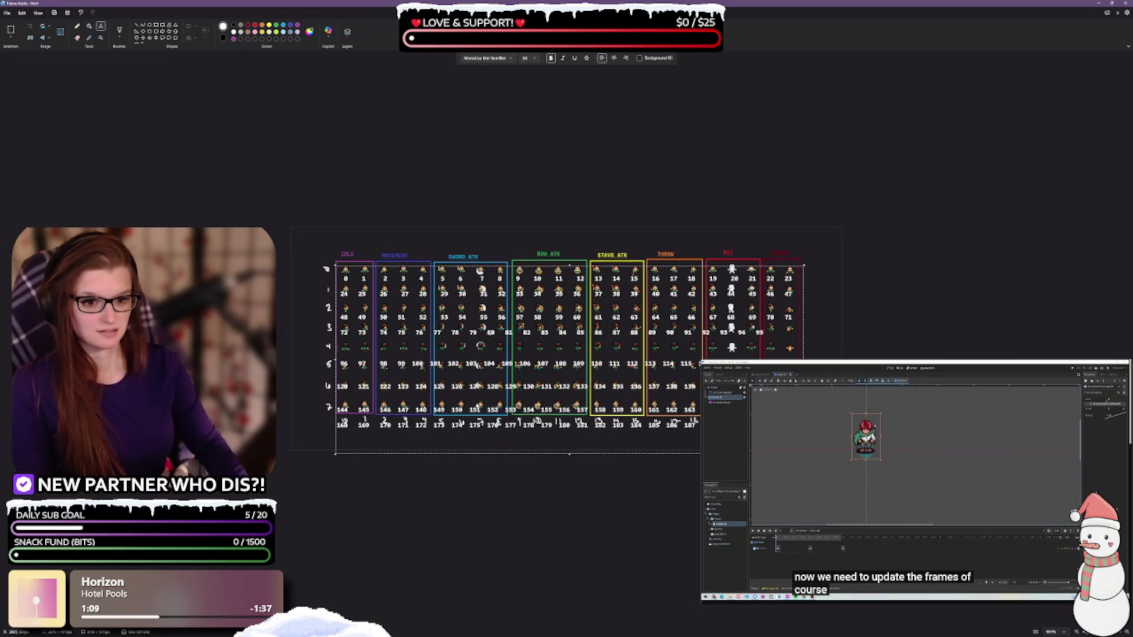
{"action": "key", "text": "ctrl+z"}
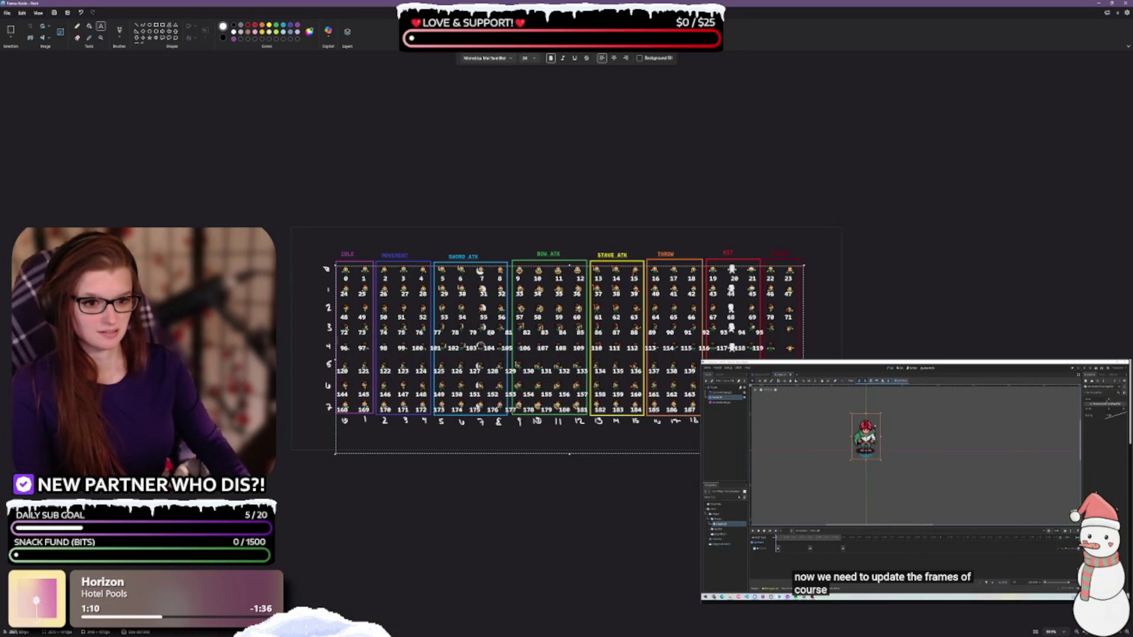
{"action": "key", "text": "ctrl+z"}
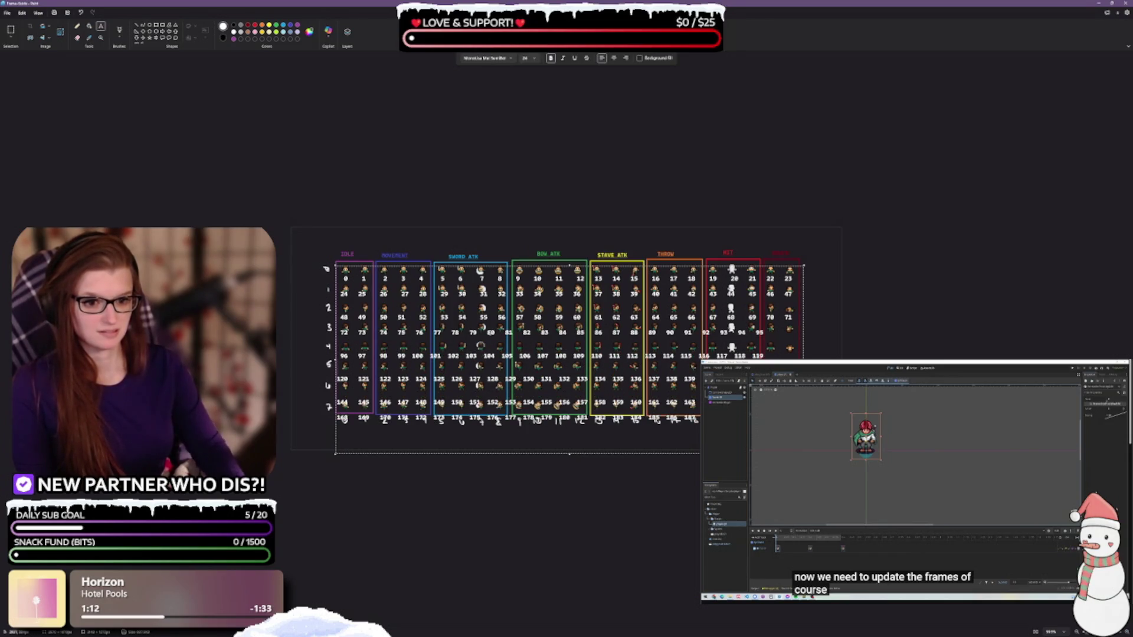
{"action": "key", "text": "ctrl+z"}
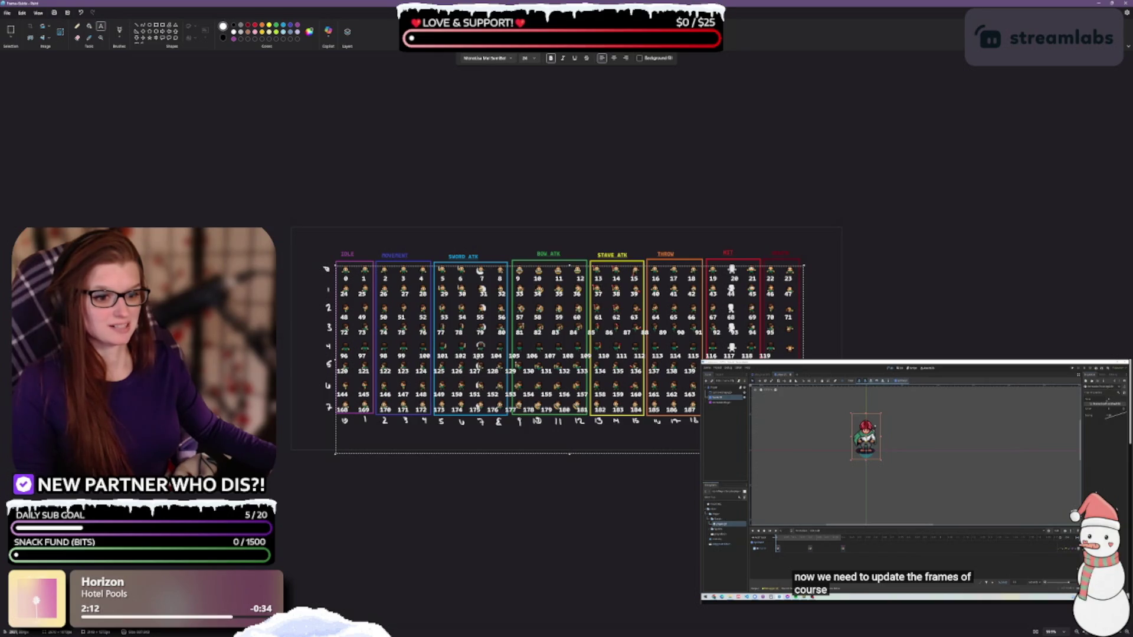
{"action": "left_click", "coordinate": [472, 356]}
Step: Add spaces before 106 and 111, and remove spaces so 94–95 and 20–23 shift left
{"action": "left_click", "coordinate": [529, 356]}
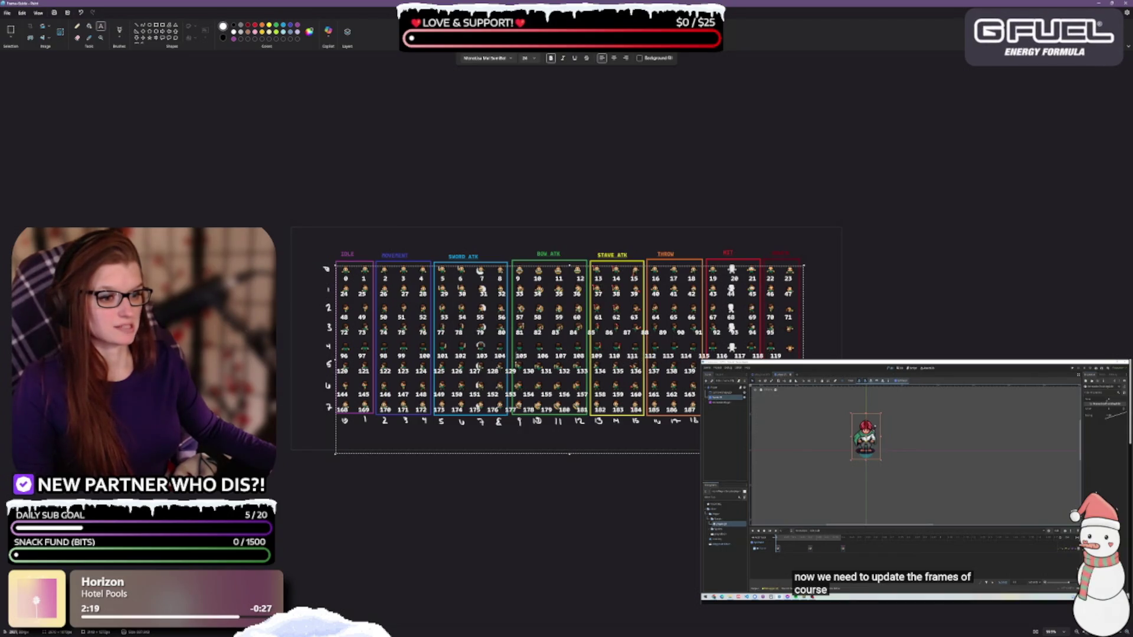
{"action": "left_click", "coordinate": [681, 356]}
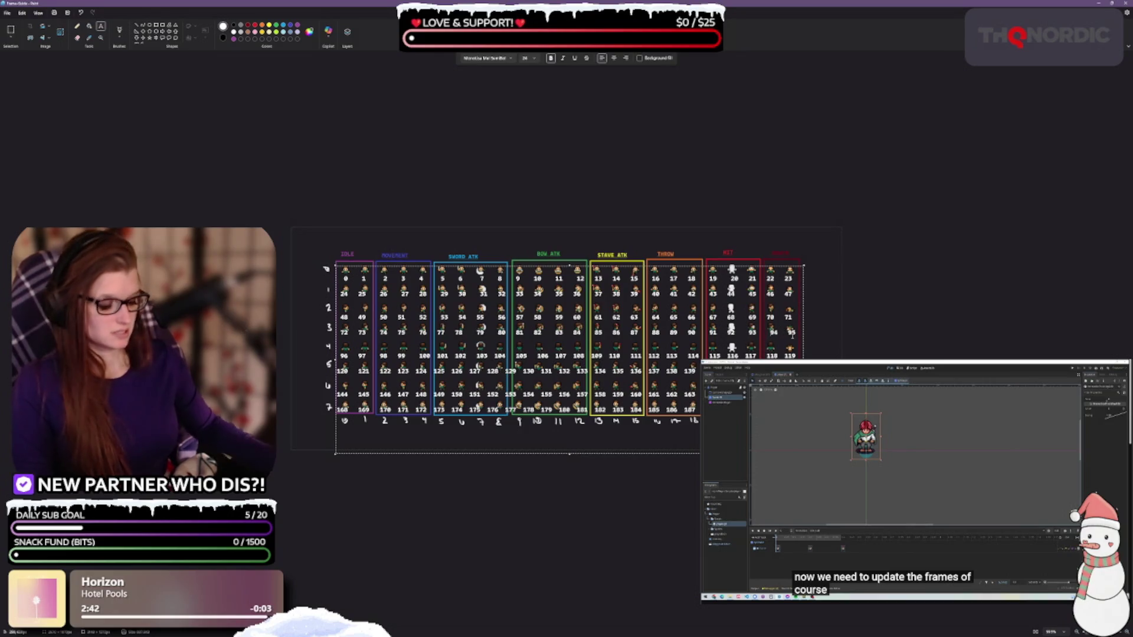
{"action": "key", "text": "BackSpace"}
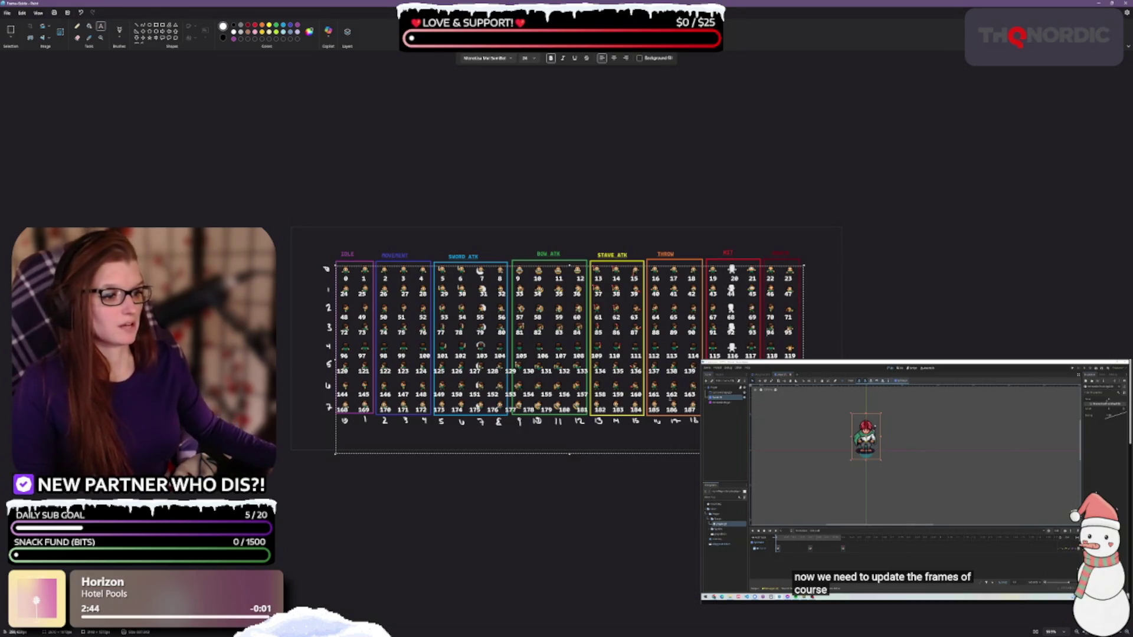
{"action": "left_click", "coordinate": [725, 278]}
{"action": "key", "text": "BackSpace"}
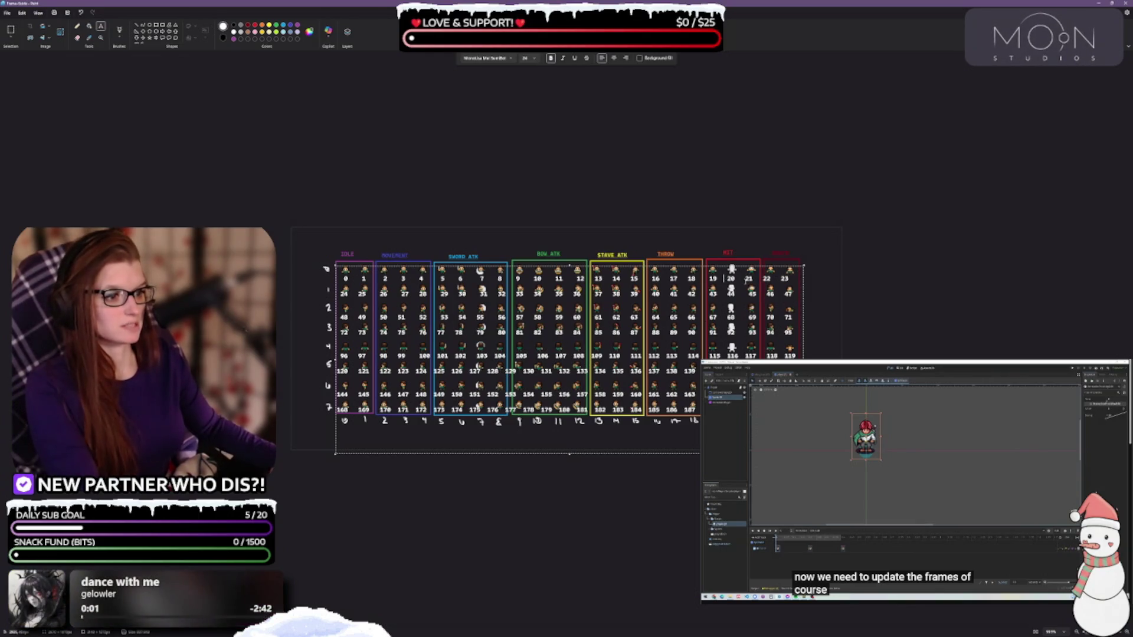
{"action": "key", "text": "Right"}
{"action": "key", "text": "Right"}
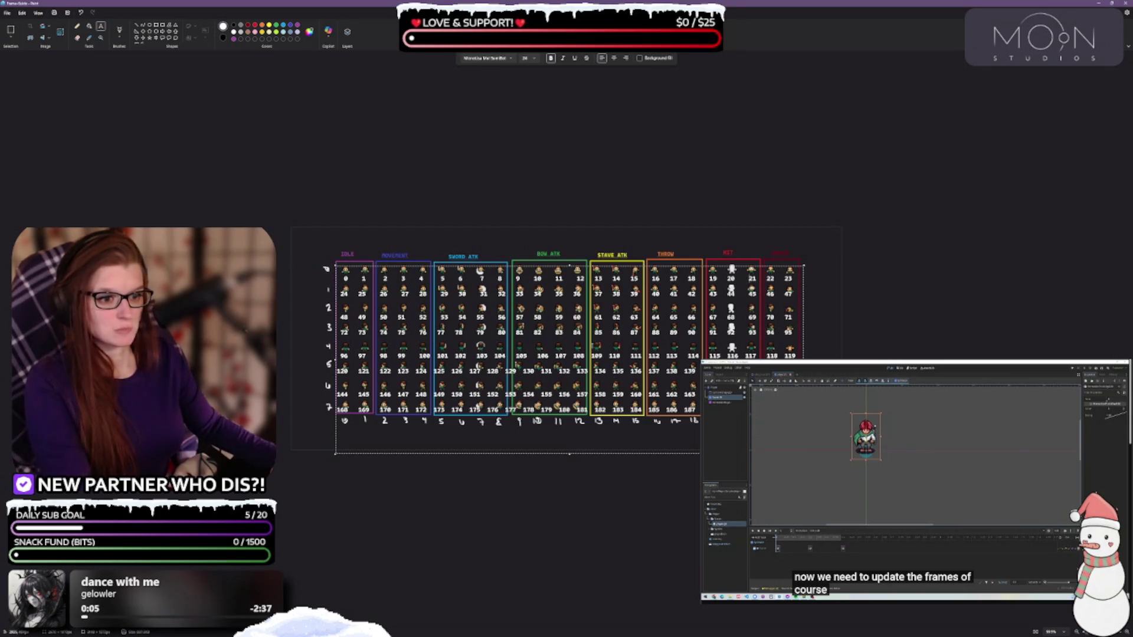
Step: Respace 13, 153–154 and 157 to sit under their sprites, then undo the last edit
{"action": "left_click", "coordinate": [594, 278]}
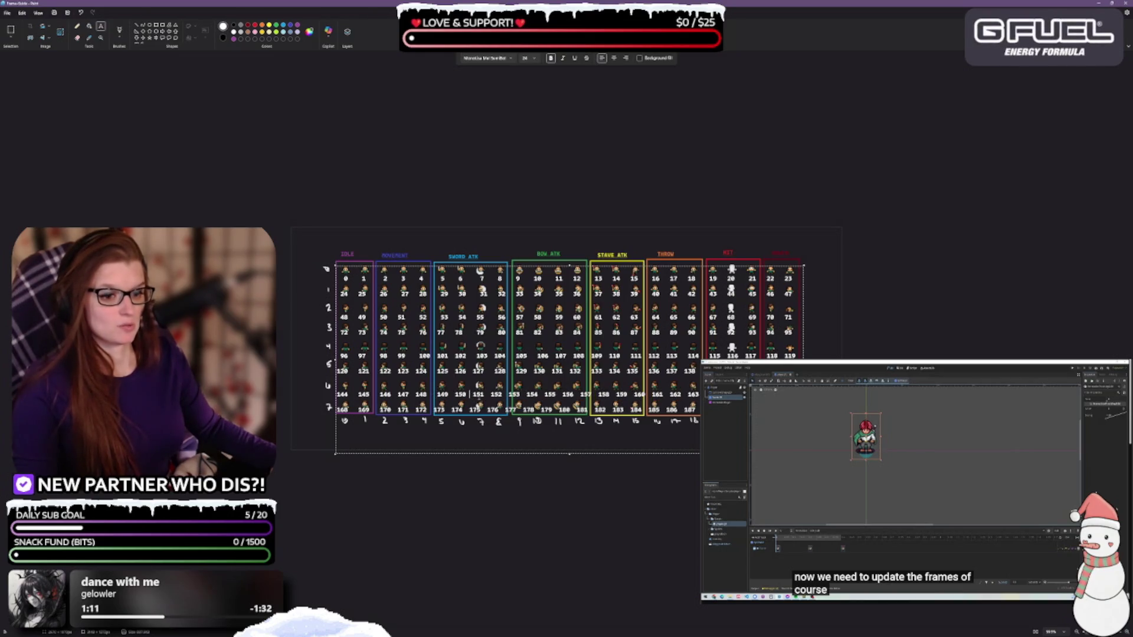
{"action": "left_click", "coordinate": [526, 394]}
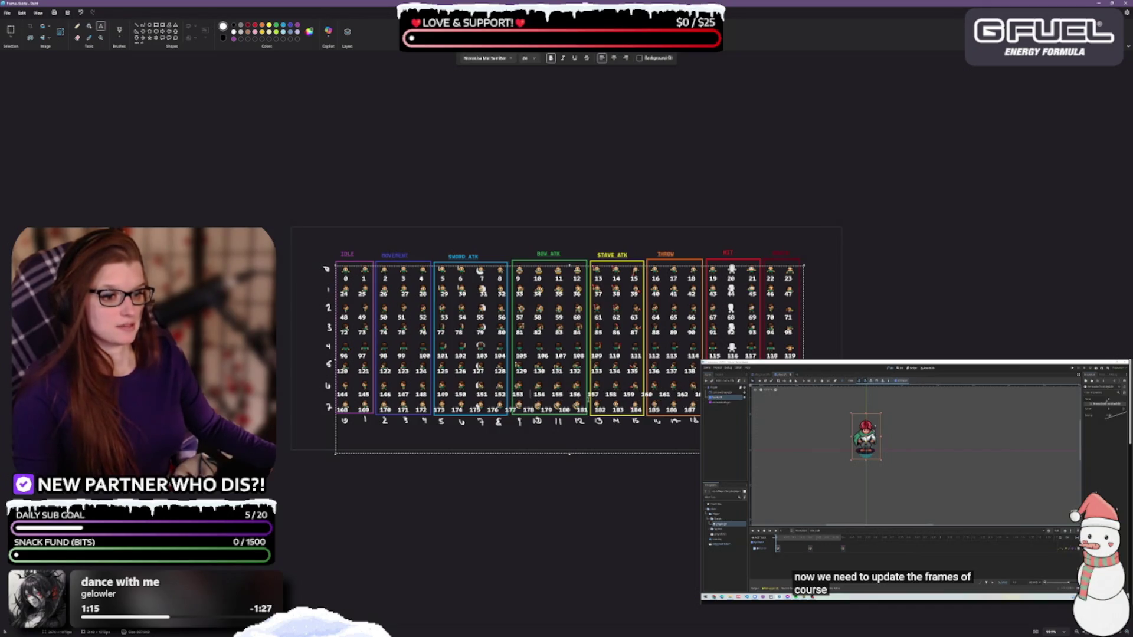
{"action": "left_click", "coordinate": [590, 394]}
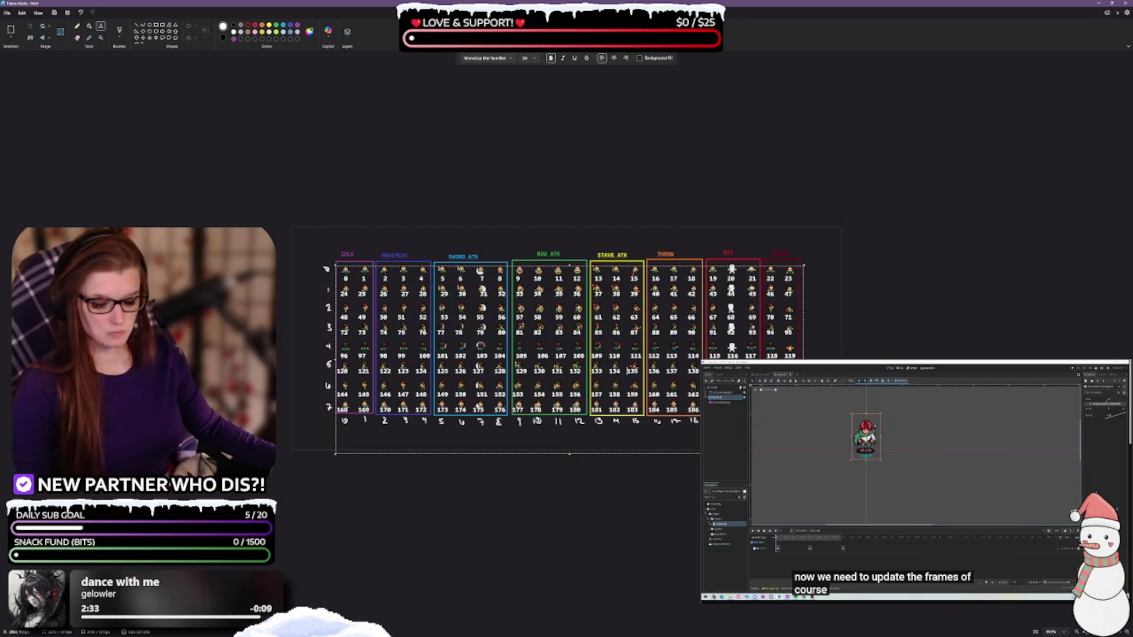
{"action": "key", "text": "ctrl+z"}
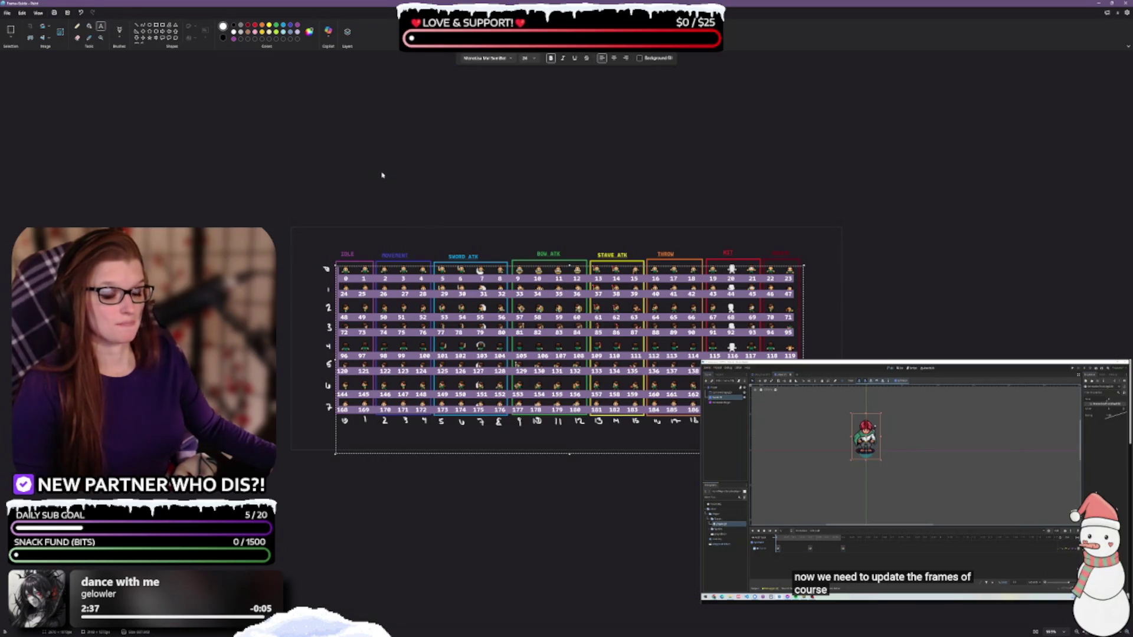
Step: Toggle underline on and off for the numbers, check Color 2 purple, then reselect Color 1 black
{"action": "left_click", "coordinate": [572, 59]}
{"action": "left_click", "coordinate": [572, 59]}
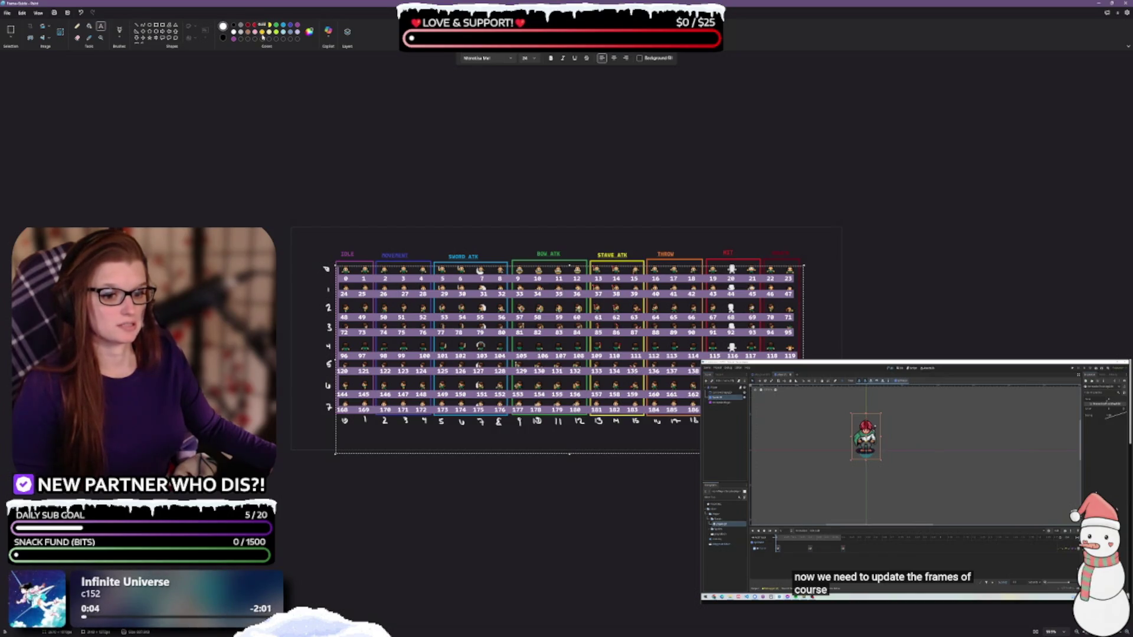
{"action": "left_click", "coordinate": [224, 38]}
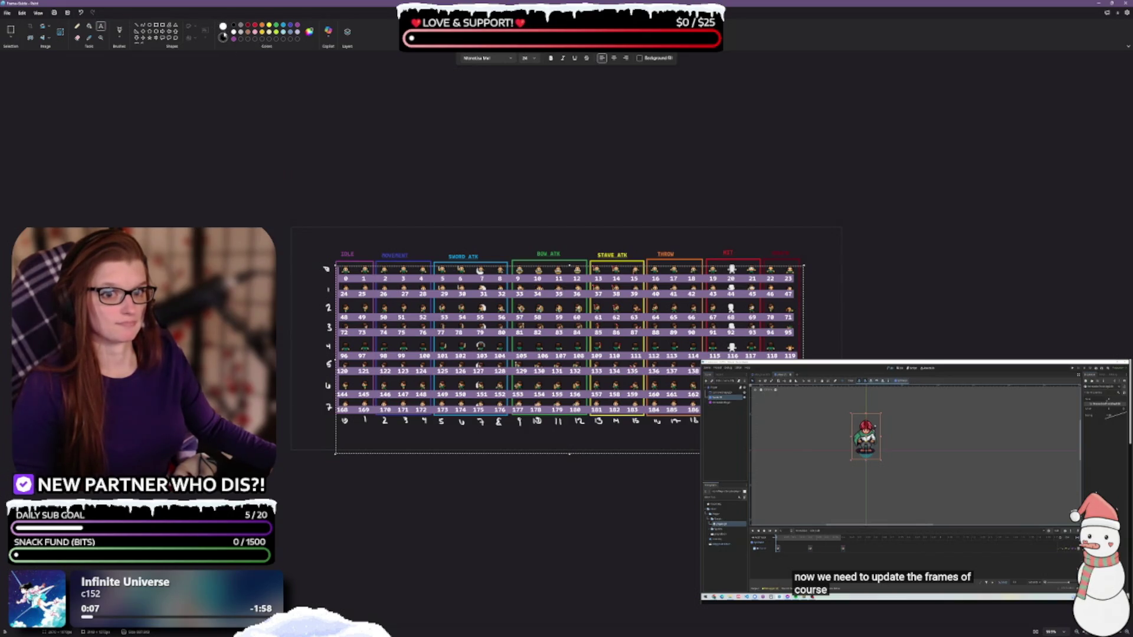
{"action": "left_click", "coordinate": [223, 26]}
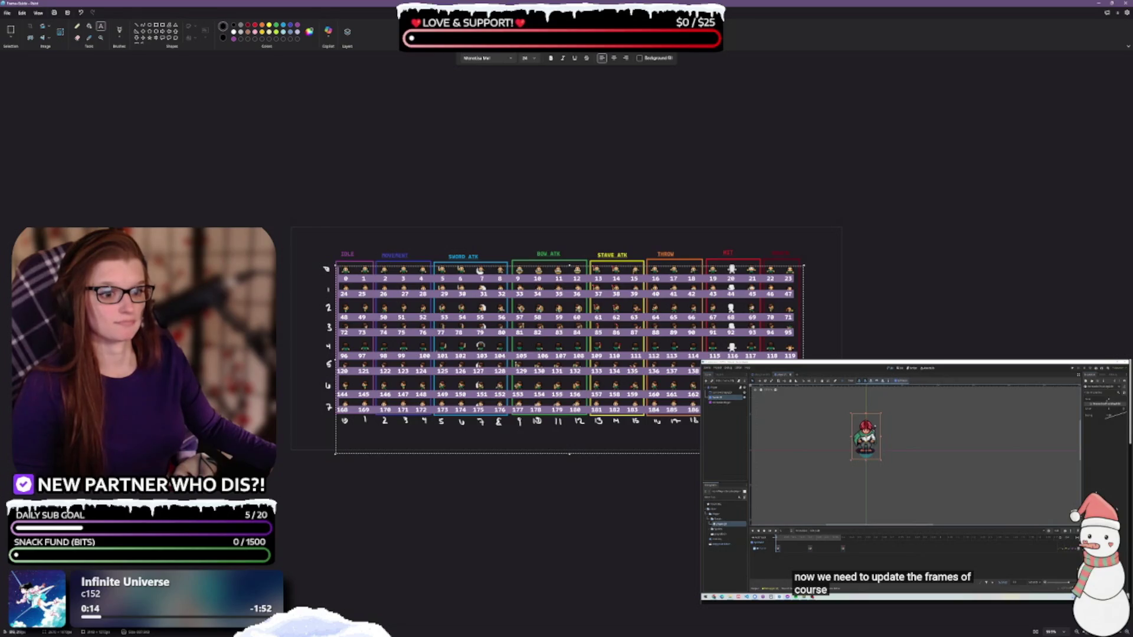
Step: Make all the frame numbers bold and white
{"action": "left_click", "coordinate": [442, 433]}
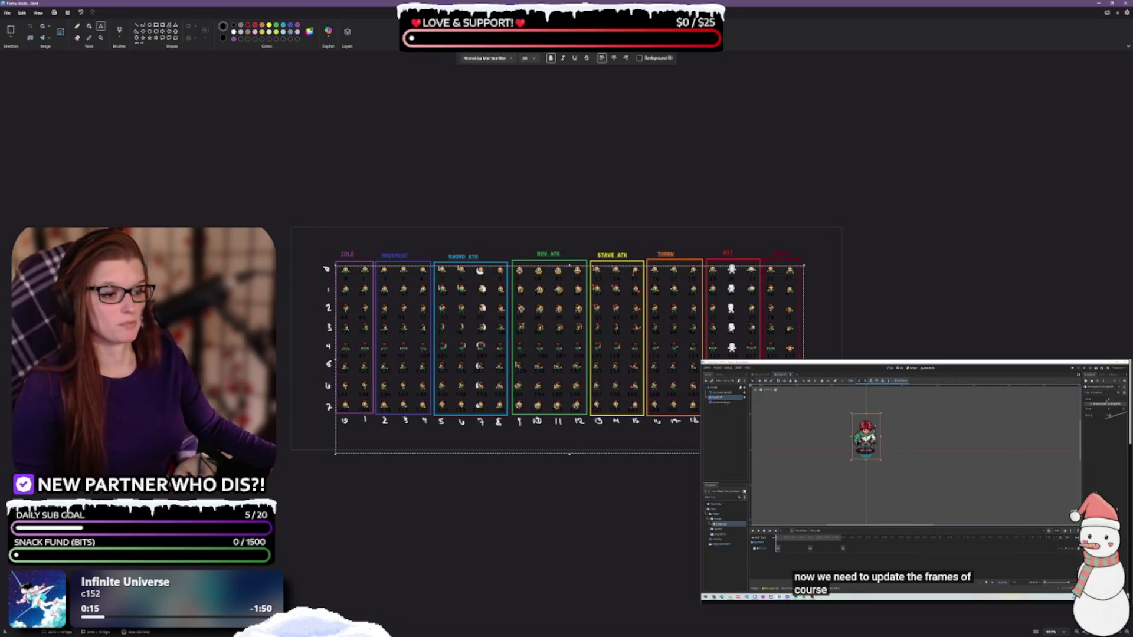
{"action": "key", "text": "ctrl+a"}
{"action": "left_click", "coordinate": [235, 32]}
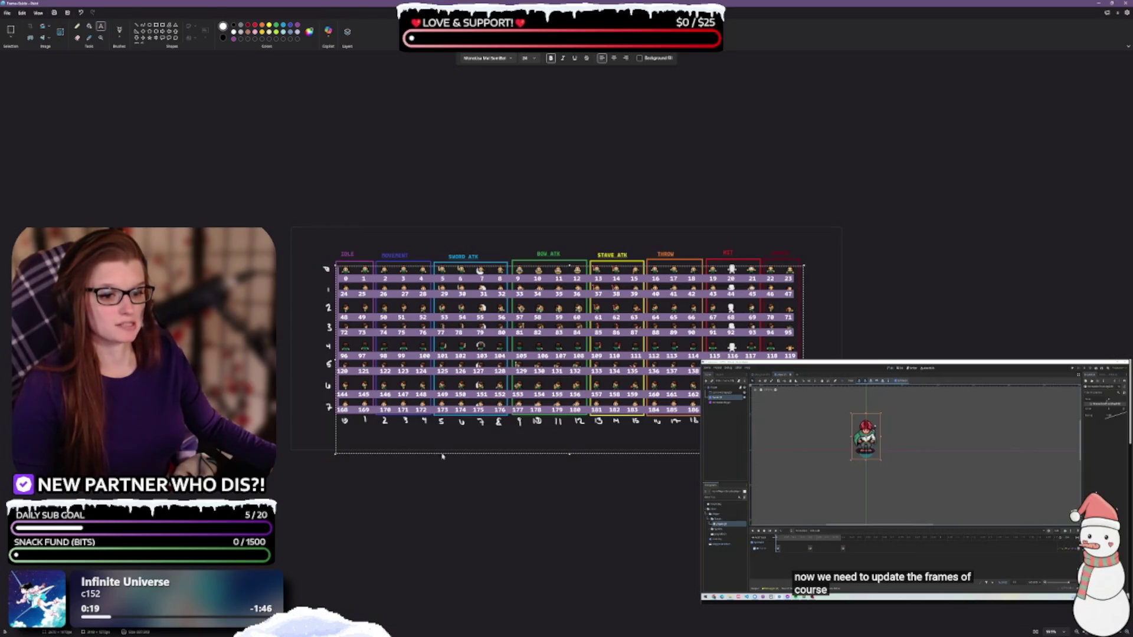
{"action": "left_click", "coordinate": [488, 450]}
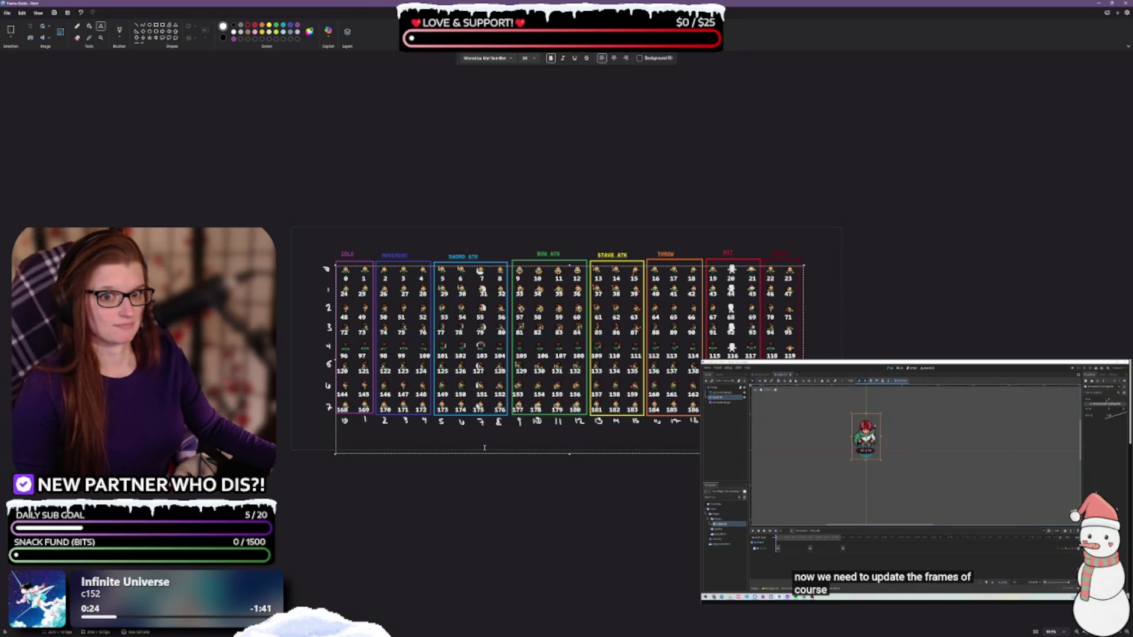
Step: Try Montserrat ExtraBold on the numbers, then revert to the original semibold font
{"action": "key", "text": "ctrl+a"}
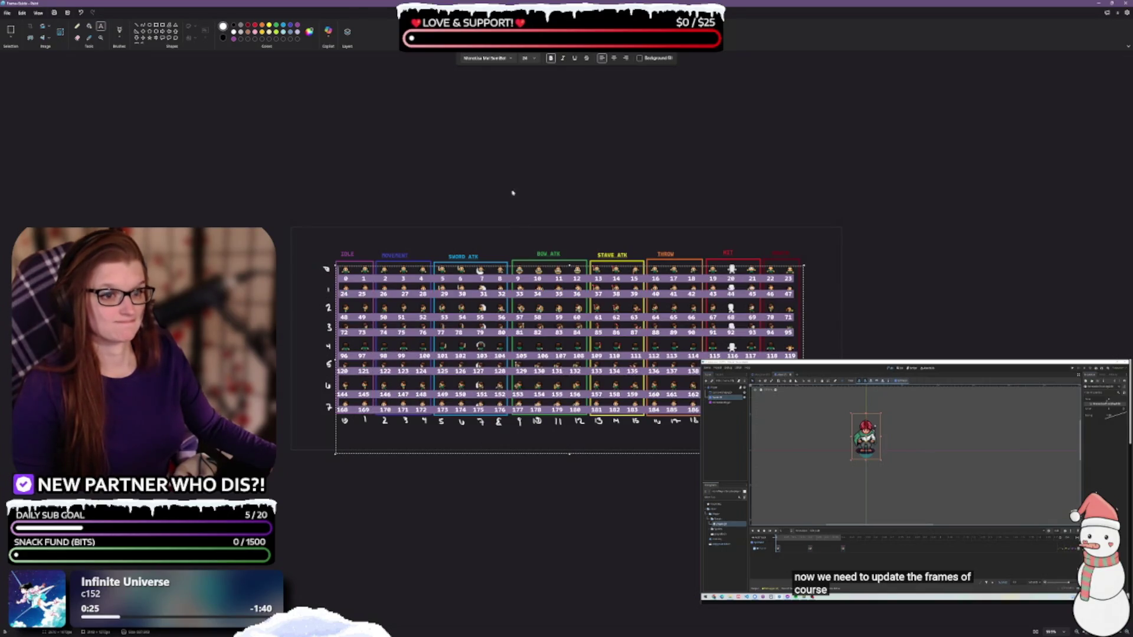
{"action": "left_click", "coordinate": [510, 59]}
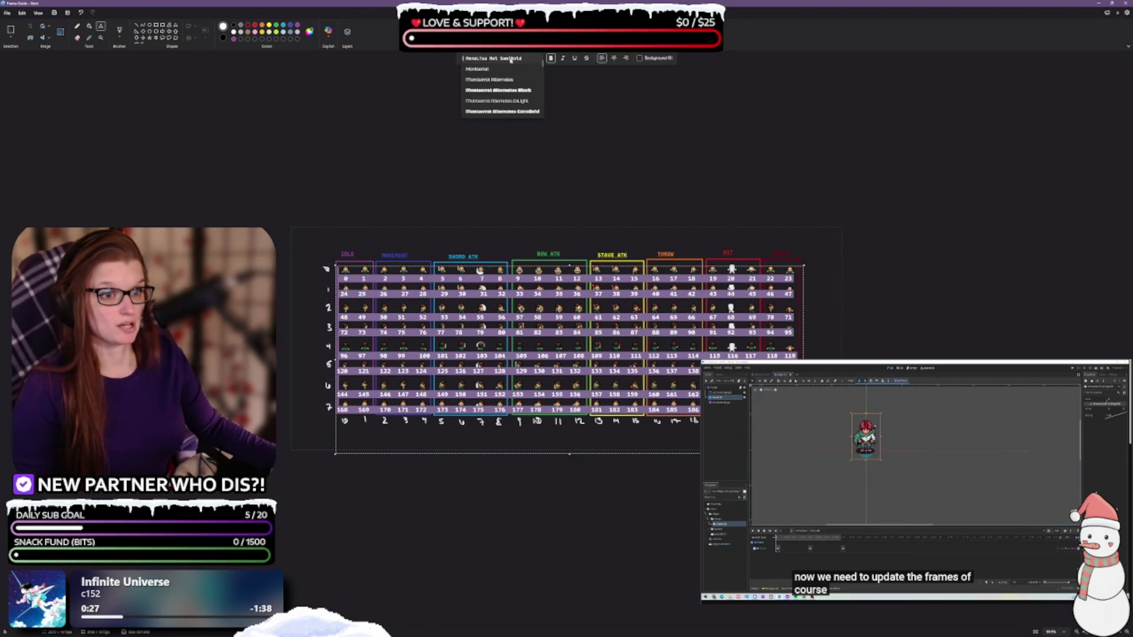
{"action": "scroll", "coordinate": [511, 71], "scroll_direction": "up", "scroll_amount": 5}
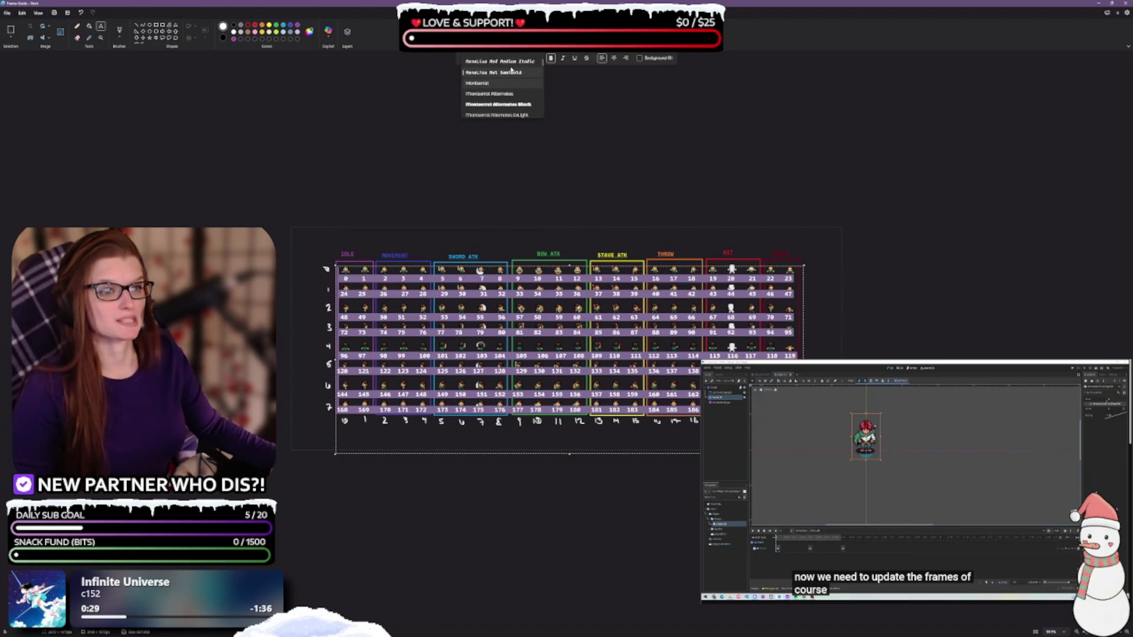
{"action": "scroll", "coordinate": [511, 82], "scroll_direction": "down", "scroll_amount": 1}
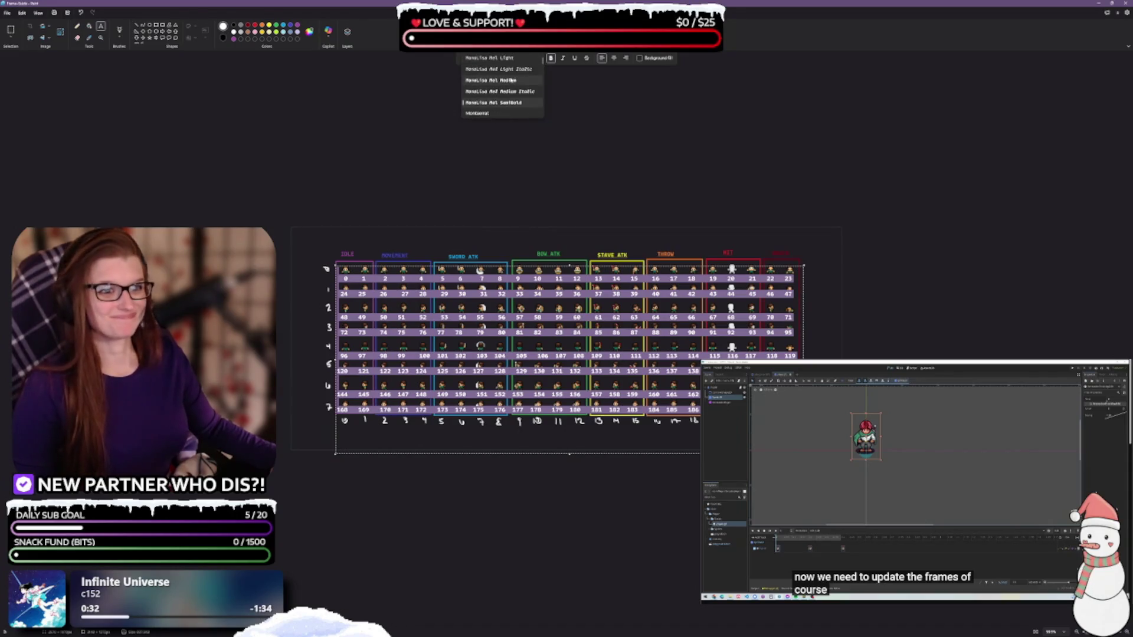
{"action": "scroll", "coordinate": [509, 84], "scroll_direction": "down", "scroll_amount": 5}
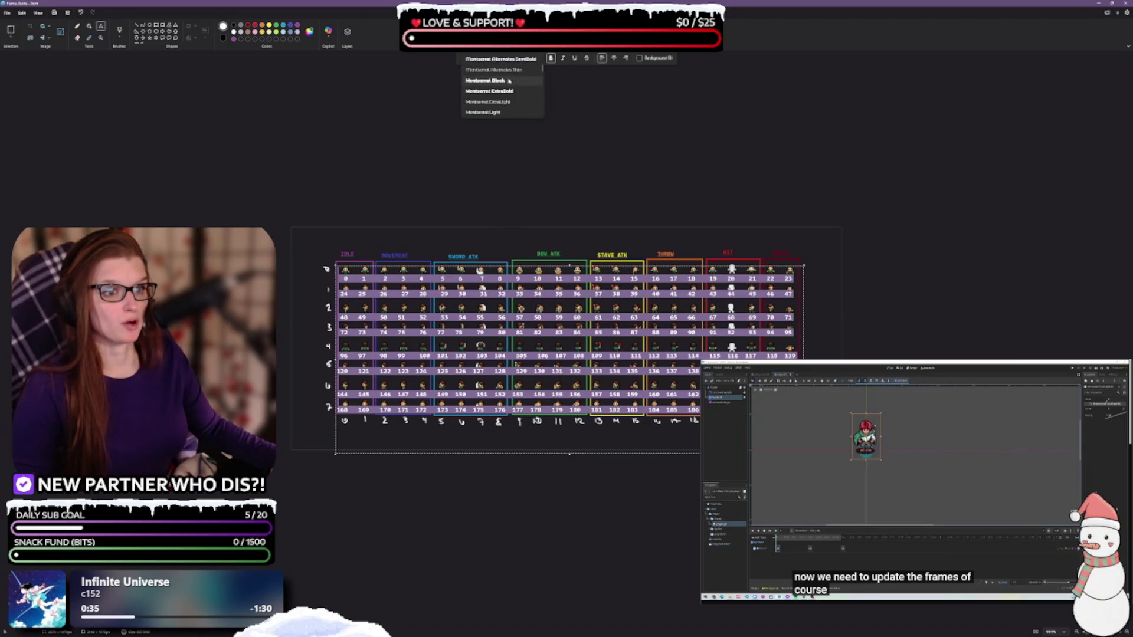
{"action": "left_click", "coordinate": [504, 92]}
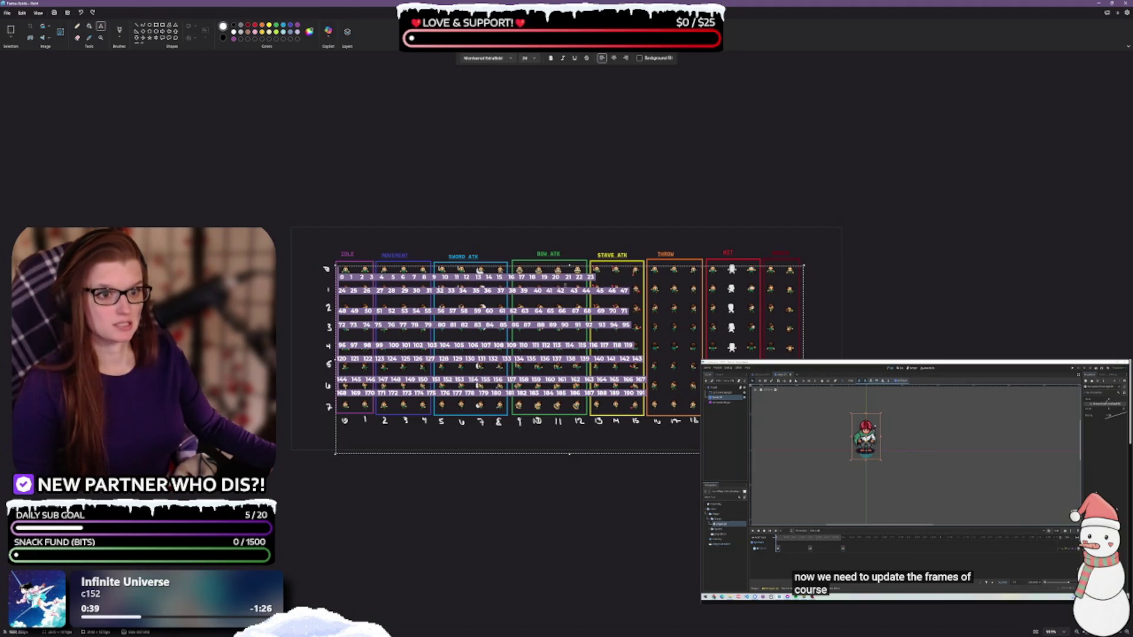
{"action": "left_click", "coordinate": [496, 58]}
{"action": "scroll", "coordinate": [522, 85], "scroll_direction": "down", "scroll_amount": 3}
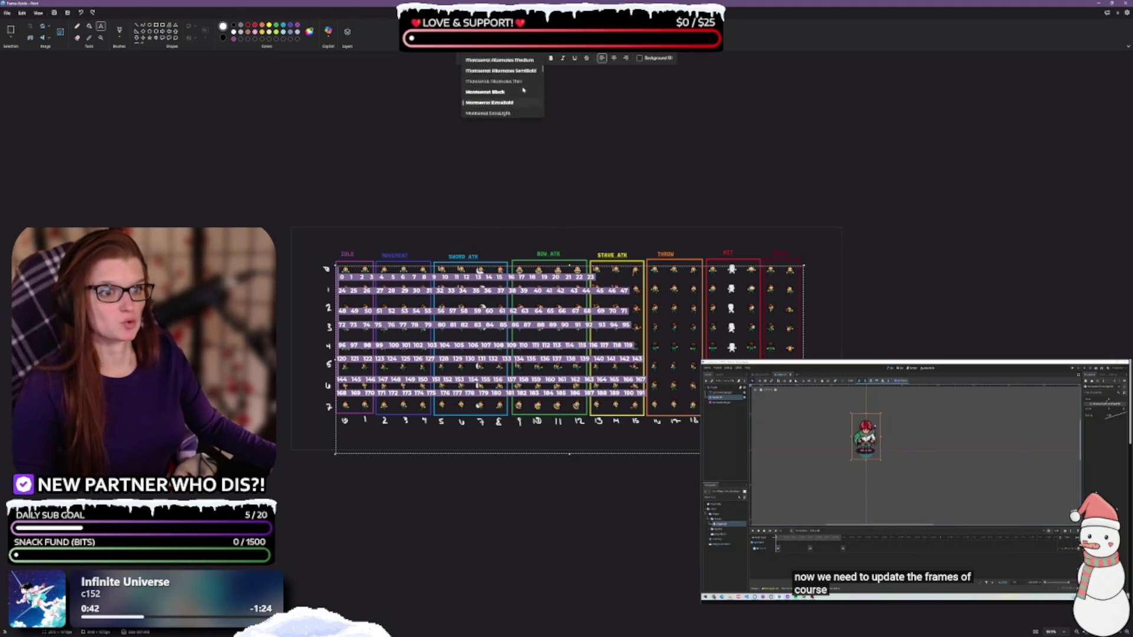
{"action": "scroll", "coordinate": [520, 87], "scroll_direction": "up", "scroll_amount": 3}
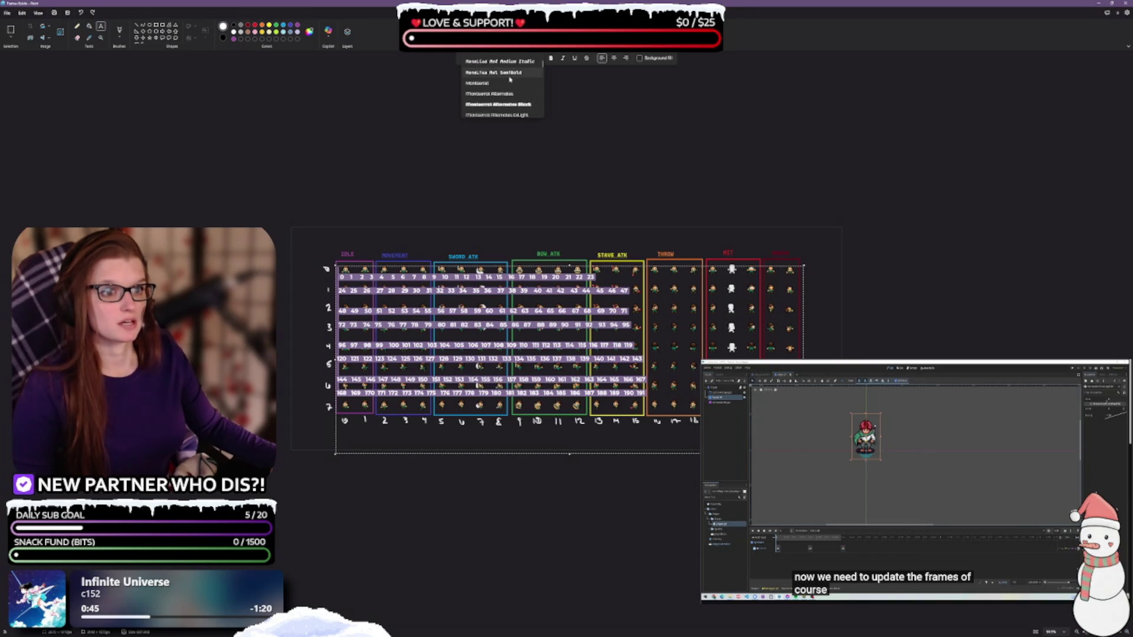
{"action": "left_click", "coordinate": [509, 76]}
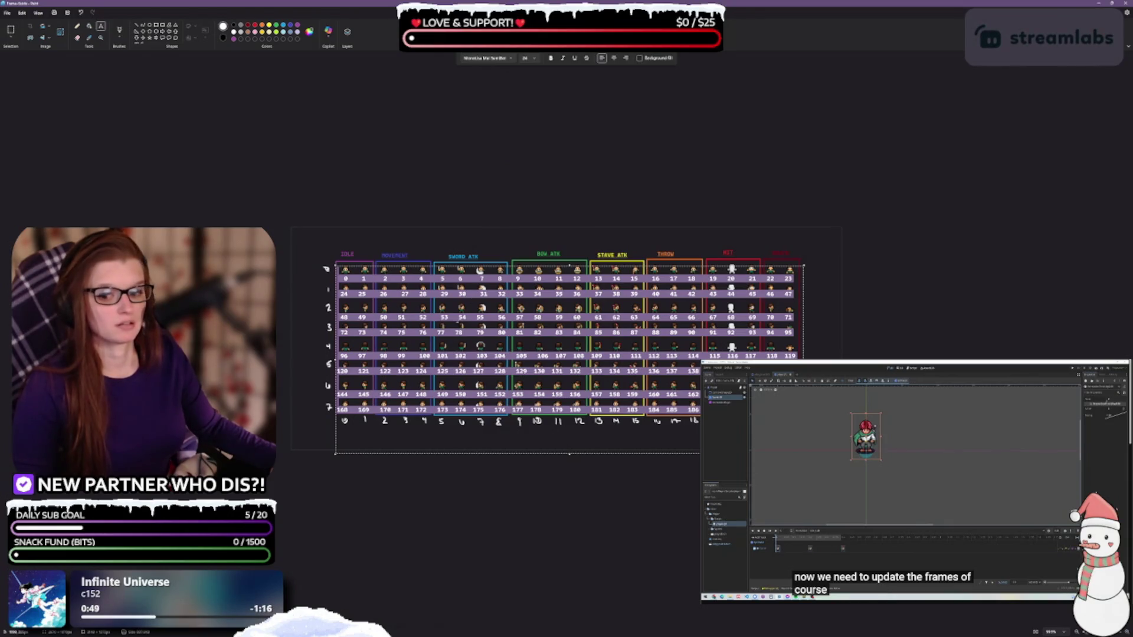
{"action": "key", "text": "Escape"}
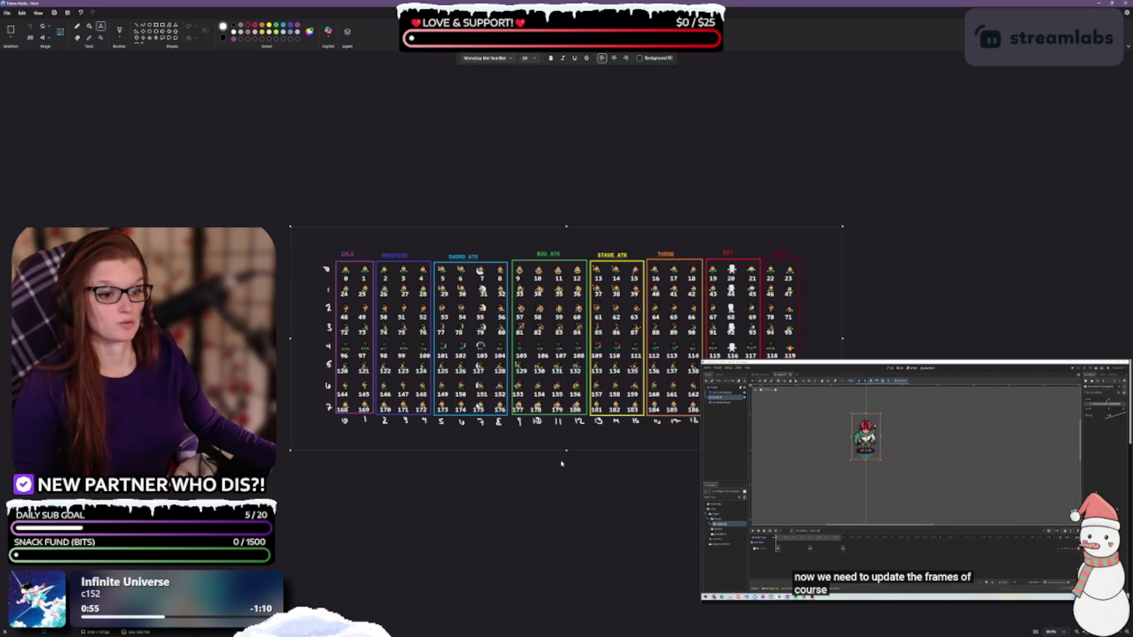
Step: Zoom to inspect the white bold numbers, then commit the text by switching to the Select tool
{"action": "scroll", "coordinate": [560, 339], "scroll_direction": "up", "scroll_amount": 5}
{"action": "scroll", "coordinate": [589, 529], "scroll_direction": "down", "scroll_amount": 1}
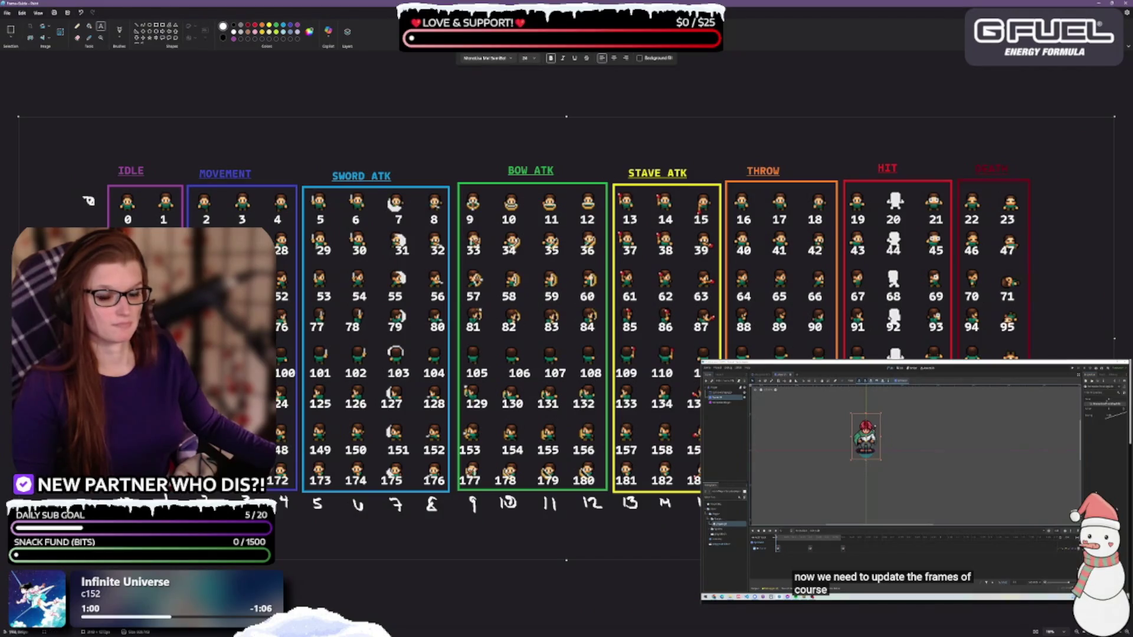
{"action": "left_click", "coordinate": [11, 30]}
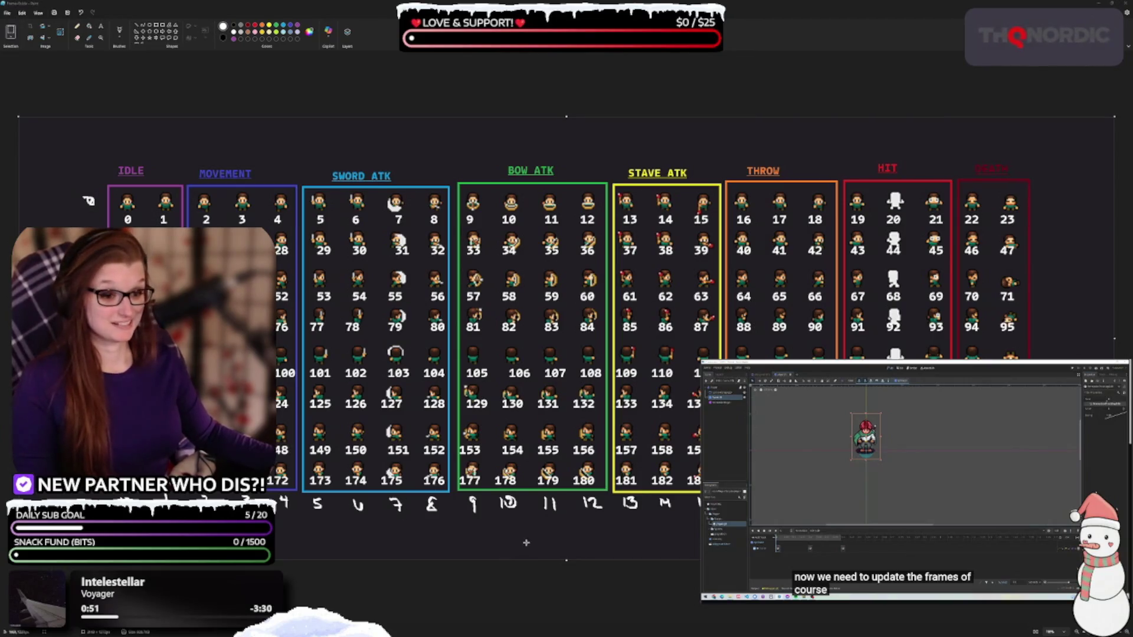
{"action": "scroll", "coordinate": [496, 534], "scroll_direction": "down", "scroll_amount": 4, "text": "ctrl"}
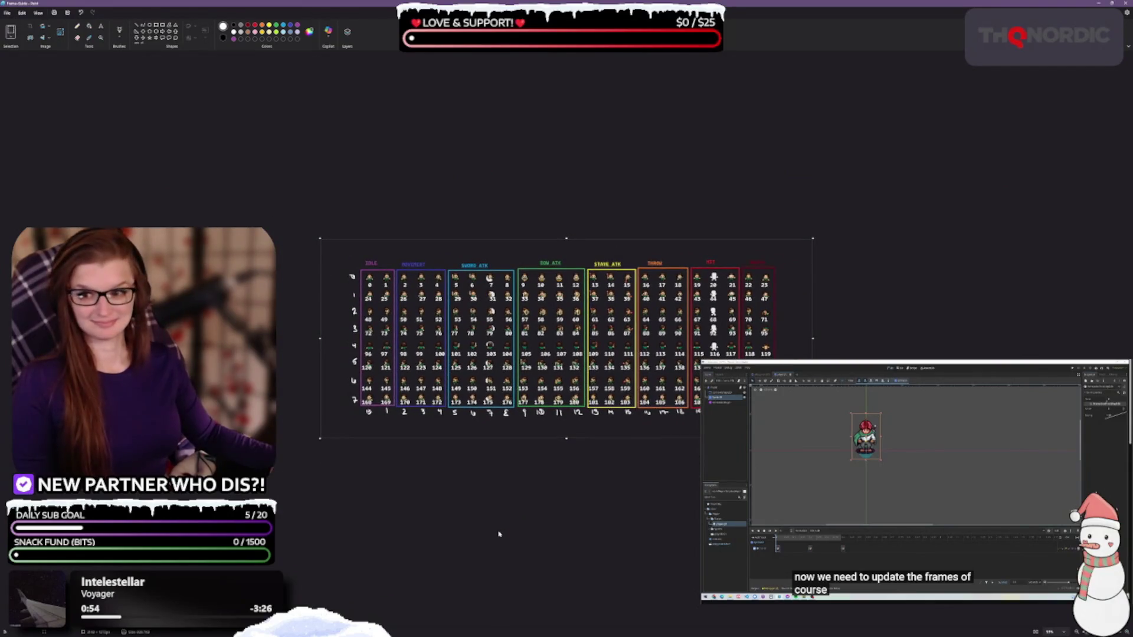
{"action": "scroll", "coordinate": [498, 534], "scroll_direction": "down", "scroll_amount": 3, "text": "ctrl"}
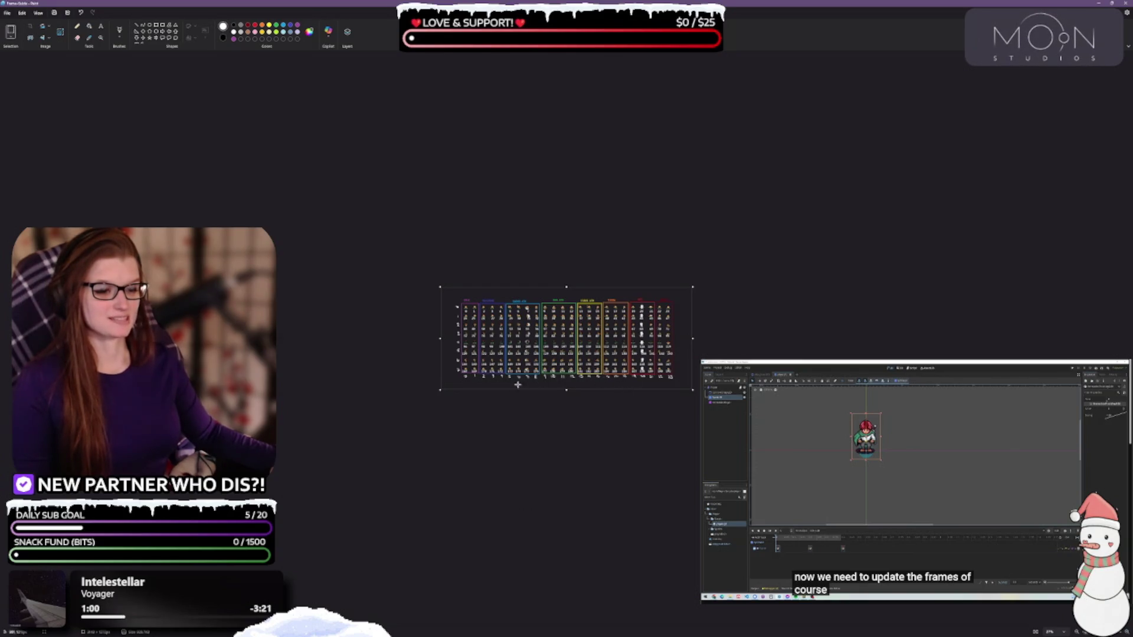
{"action": "scroll", "coordinate": [557, 406], "scroll_direction": "up", "scroll_amount": 5, "text": "ctrl"}
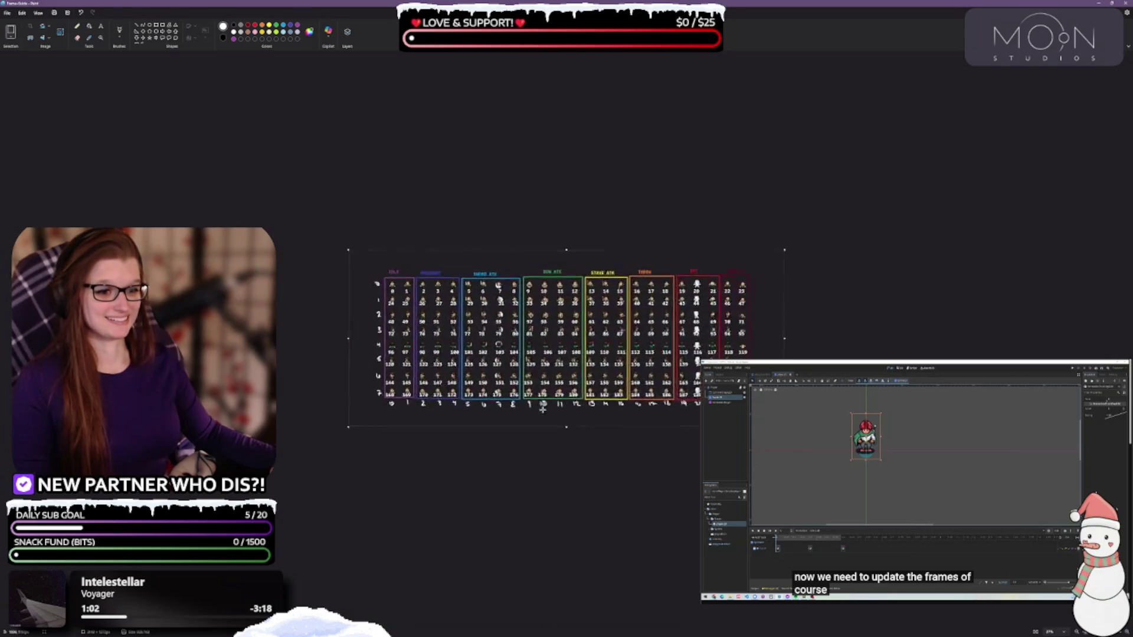
{"action": "scroll", "coordinate": [540, 427], "scroll_direction": "down", "scroll_amount": 2, "text": "ctrl"}
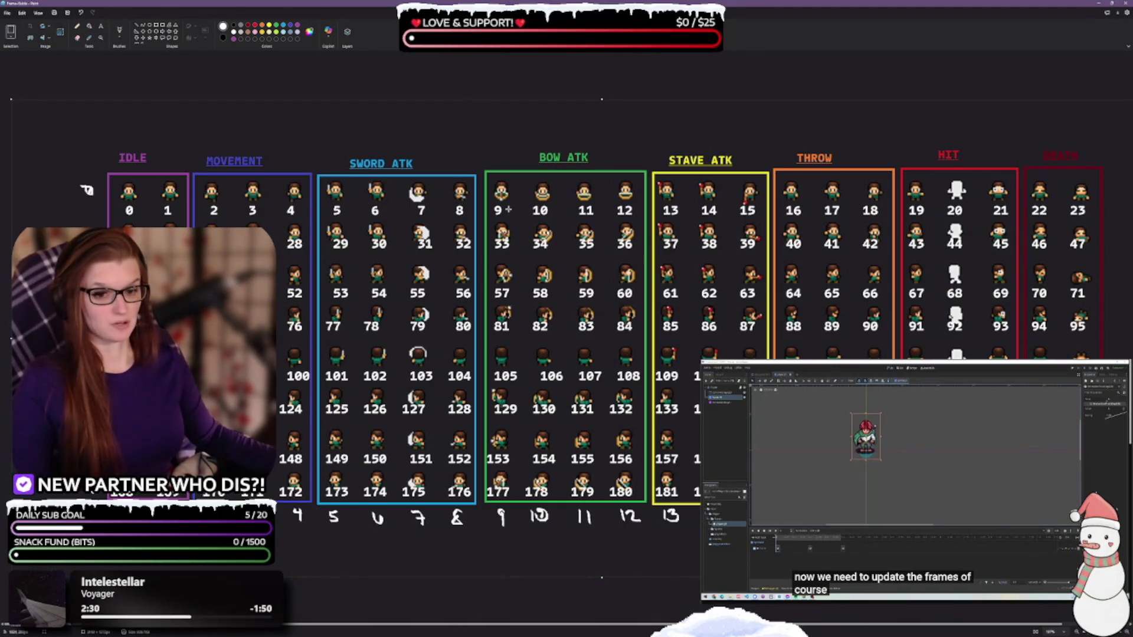
{"action": "scroll", "coordinate": [601, 408], "scroll_direction": "down", "scroll_amount": 1}
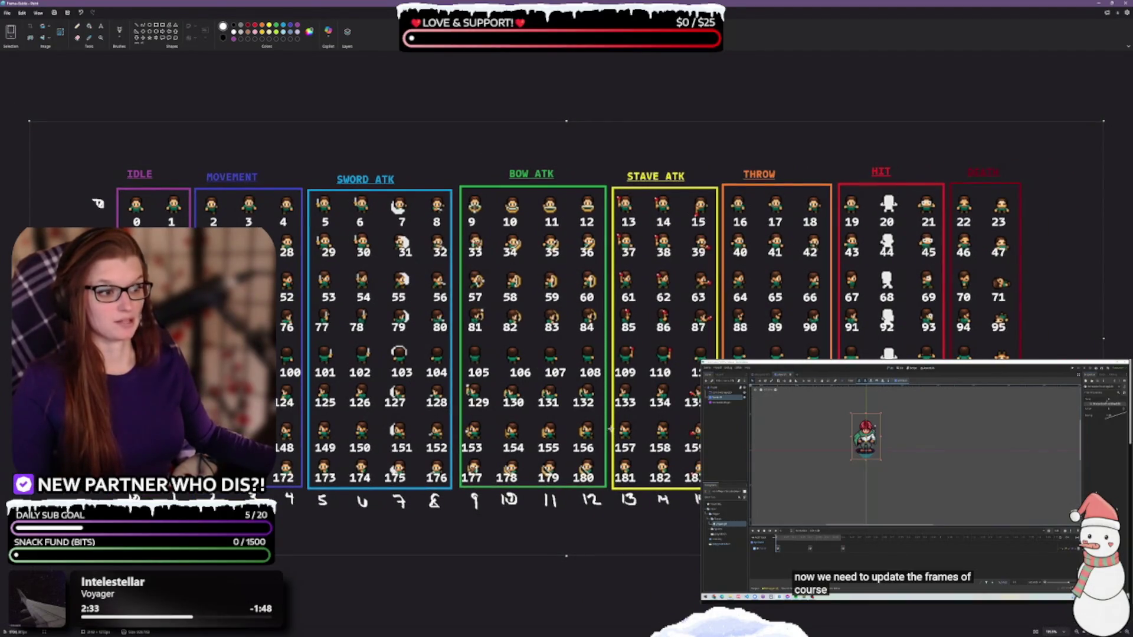
{"action": "left_click", "coordinate": [1115, 4]}
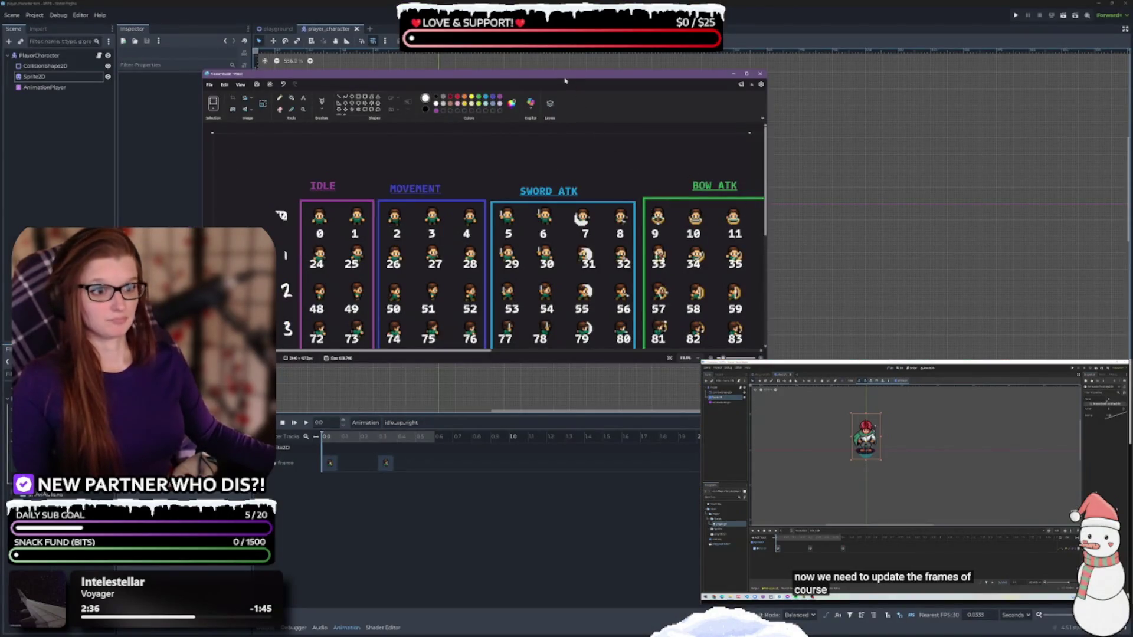
Step: Move the Paint window down-left over Godot, zoom out, narrow it, then switch back to Godot
{"action": "left_click_drag", "start_coordinate": [565, 80], "coordinate": [517, 118]}
{"action": "scroll", "coordinate": [515, 281], "scroll_direction": "down", "scroll_amount": 2}
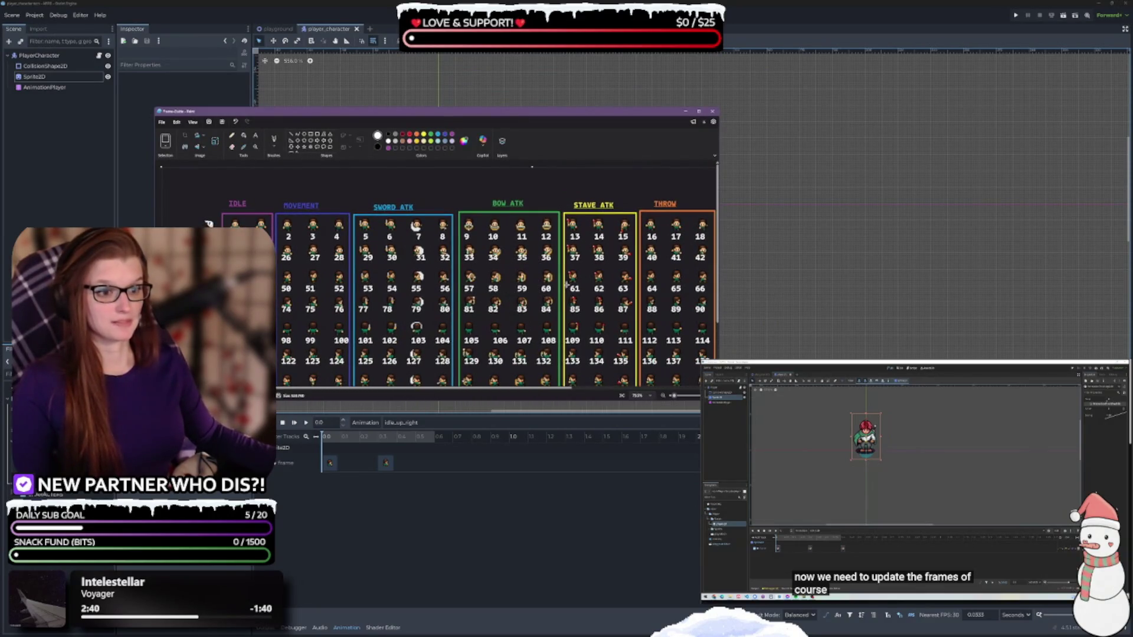
{"action": "scroll", "coordinate": [437, 301], "scroll_direction": "down", "scroll_amount": 1}
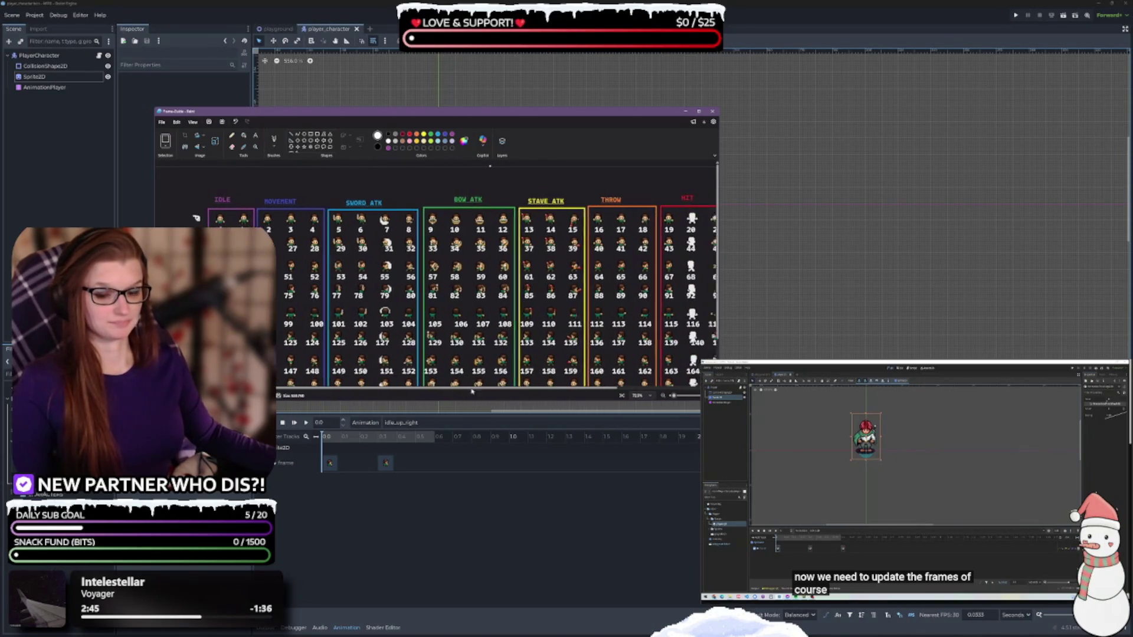
{"action": "scroll", "coordinate": [446, 307], "scroll_direction": "down", "scroll_amount": 1}
{"action": "scroll", "coordinate": [446, 308], "scroll_direction": "down", "scroll_amount": 1}
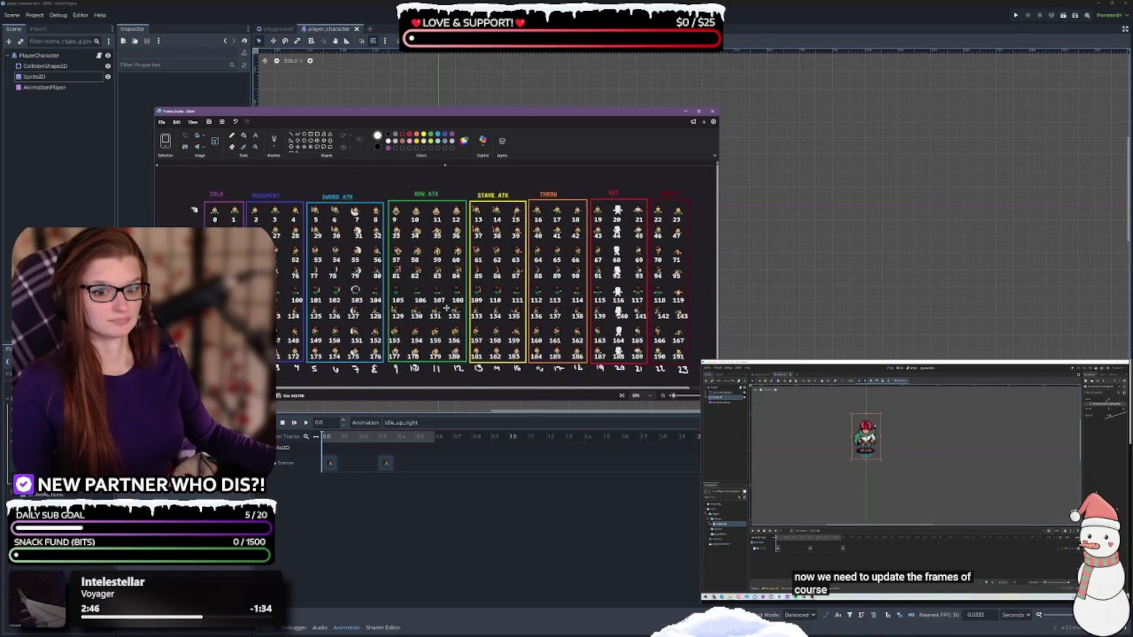
{"action": "scroll", "coordinate": [492, 362], "scroll_direction": "down", "scroll_amount": 1}
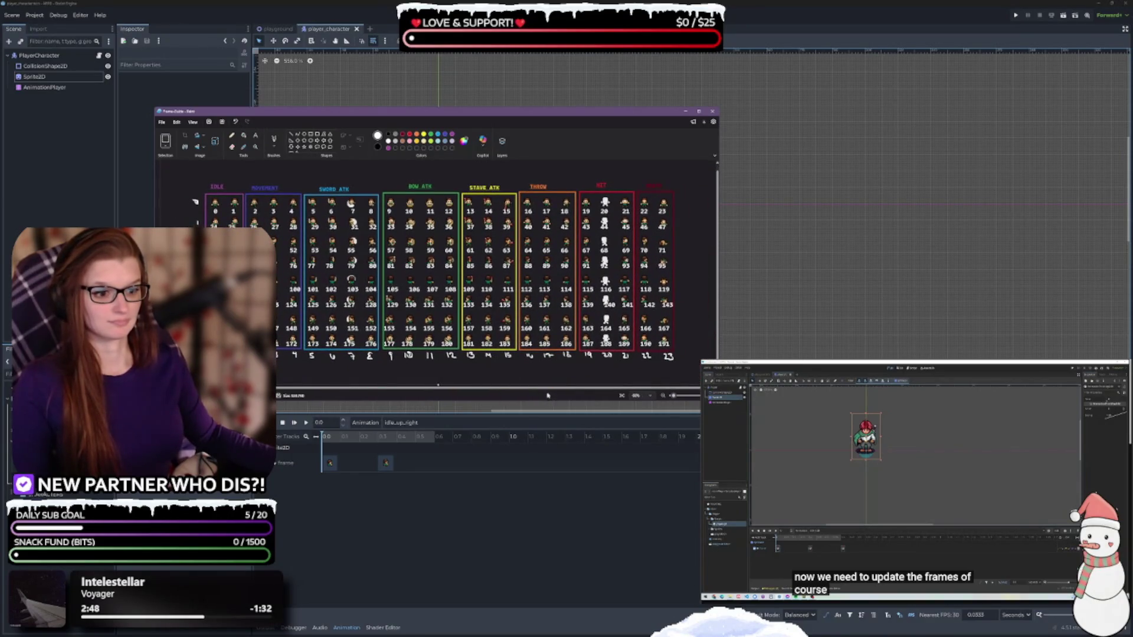
{"action": "left_click_drag", "start_coordinate": [717, 391], "coordinate": [697, 389]}
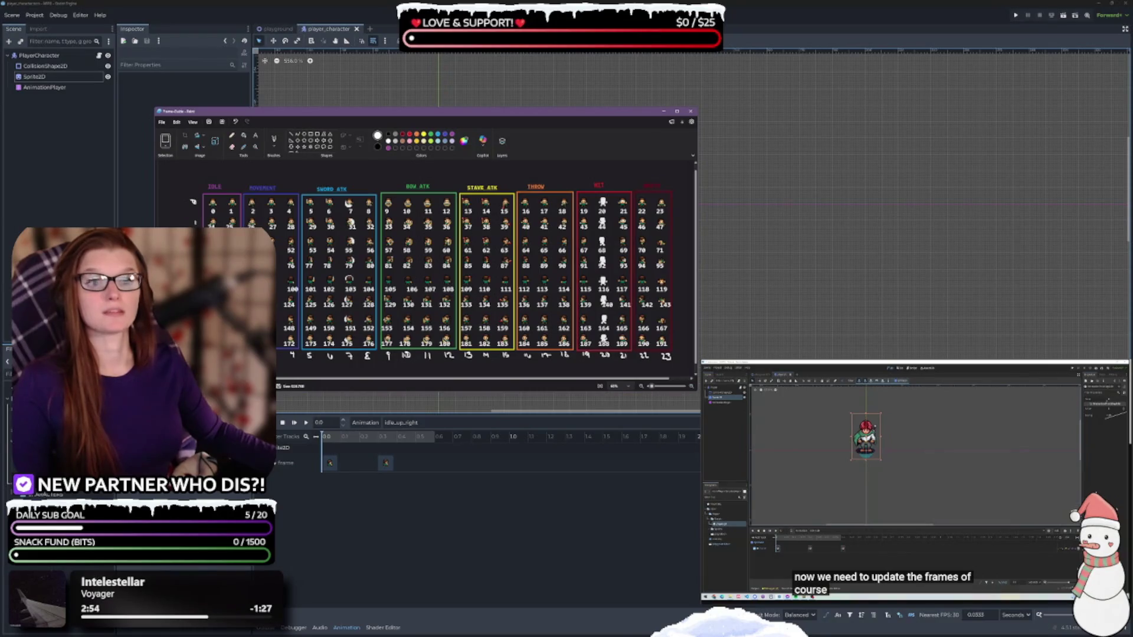
{"action": "key", "text": "alt+Tab"}
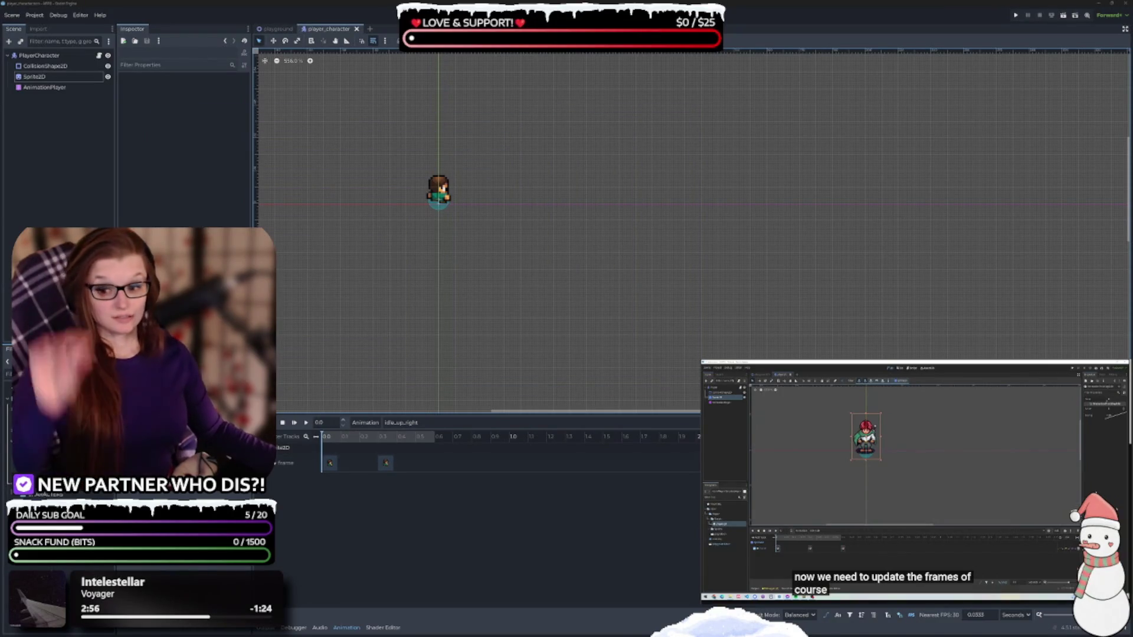